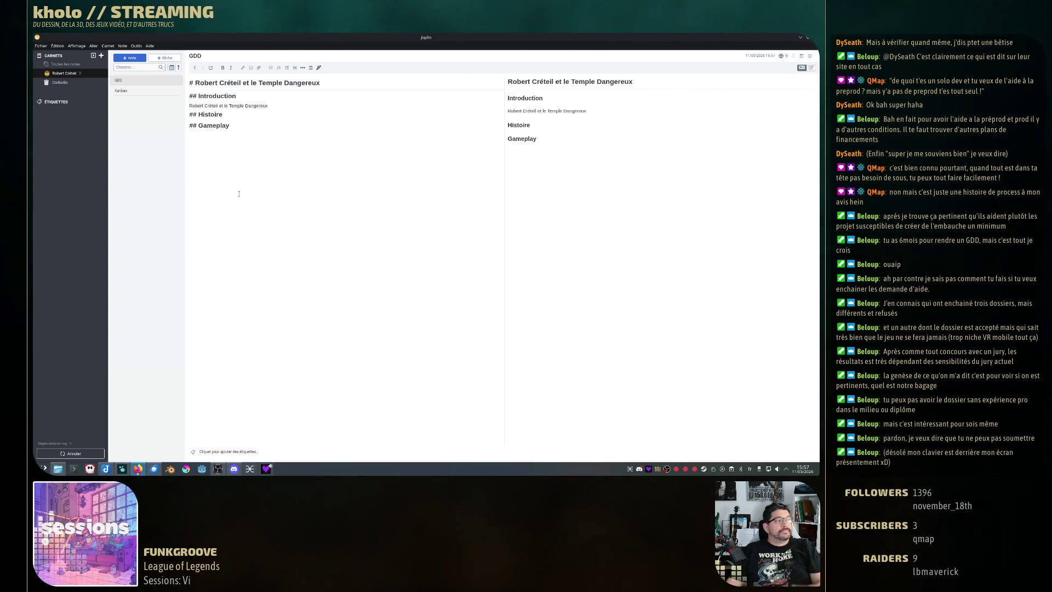
# Replace 'jeu' in the Introduction with 'un runner à défilement horizontal automatique'.
pyautogui.click(290, 106)
pyautogui.write('est jeu')
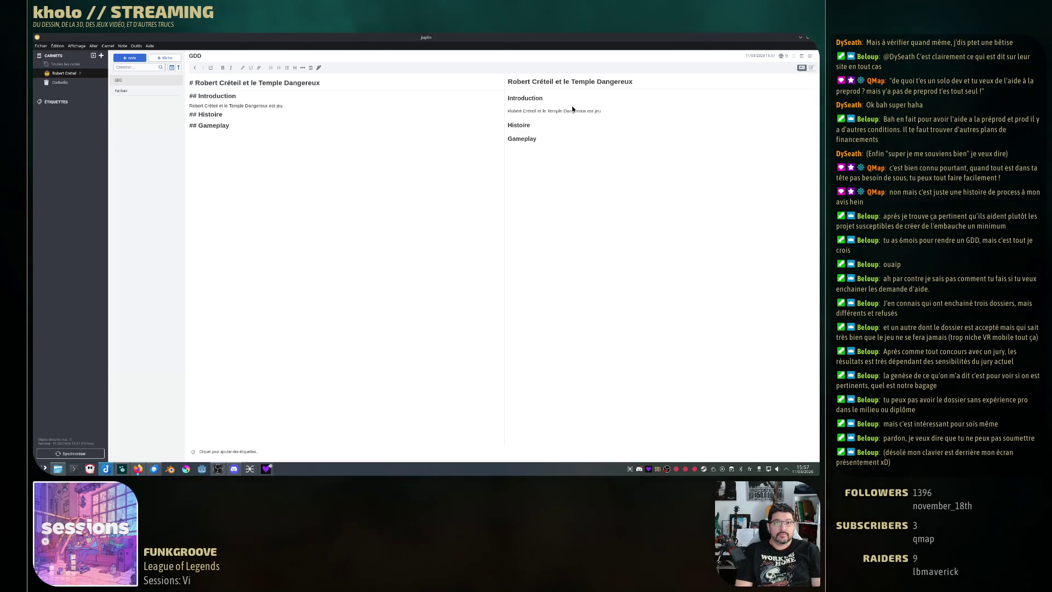
pyautogui.press('BackSpace')
pyautogui.press('BackSpace')
pyautogui.press('BackSpace')
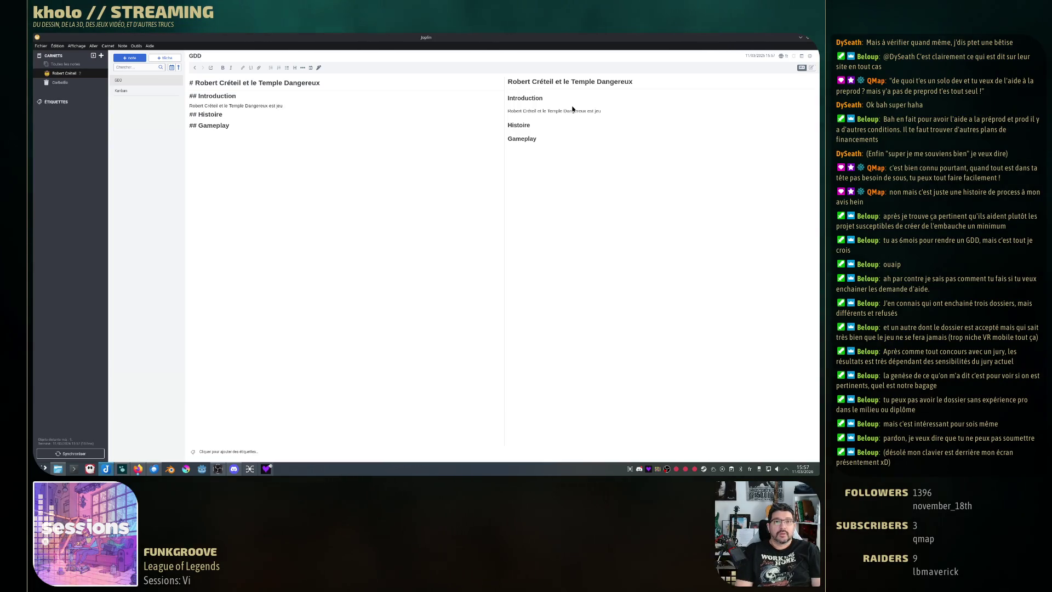
pyautogui.write('une')
pyautogui.press('BackSpace')
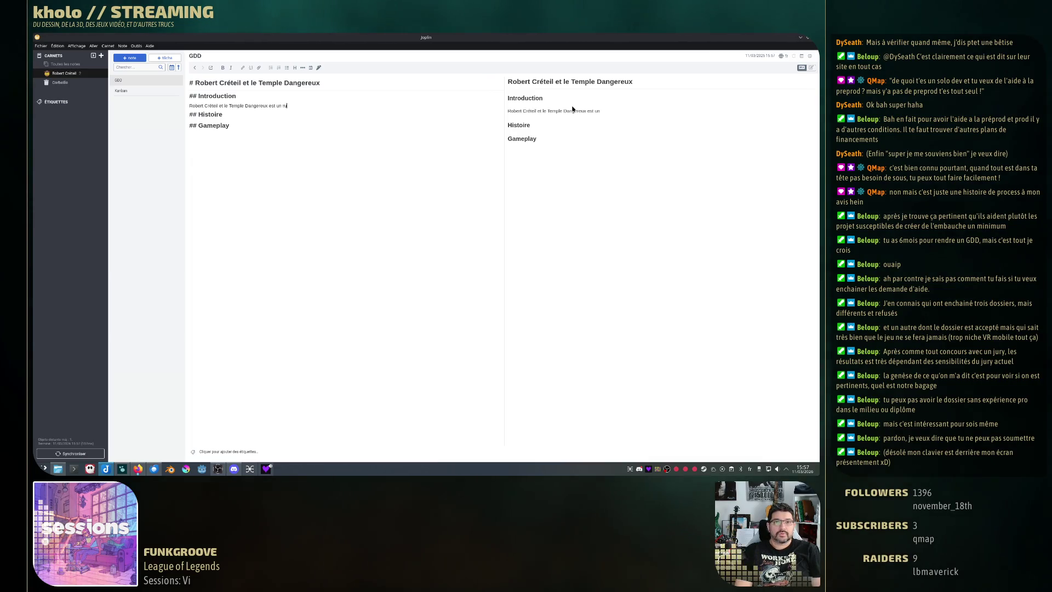
pyautogui.write('runner')
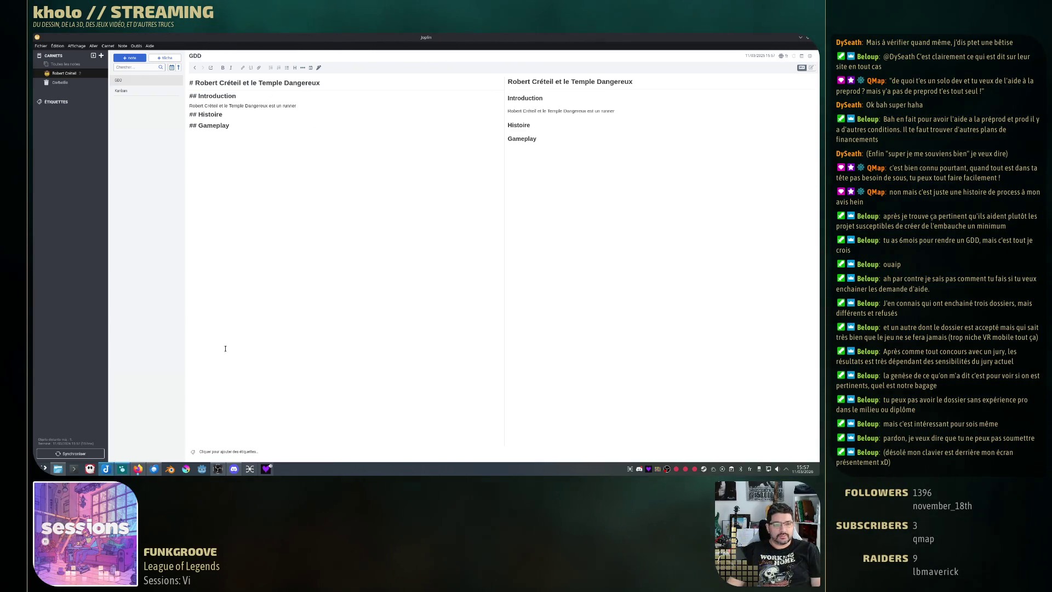
pyautogui.click(121, 468)
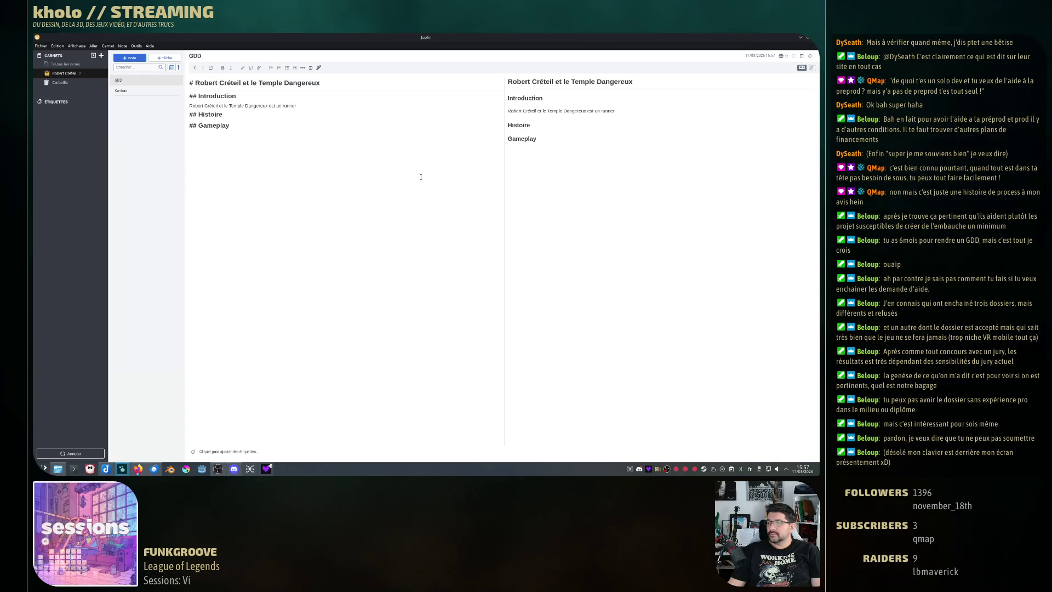
pyautogui.click(309, 104)
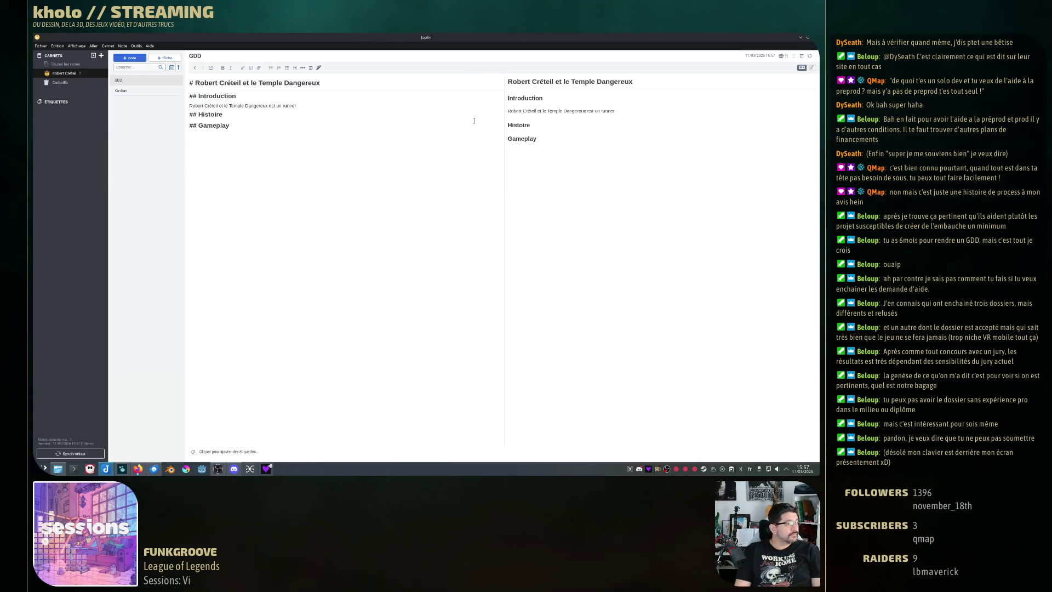
pyautogui.write('à défilement')
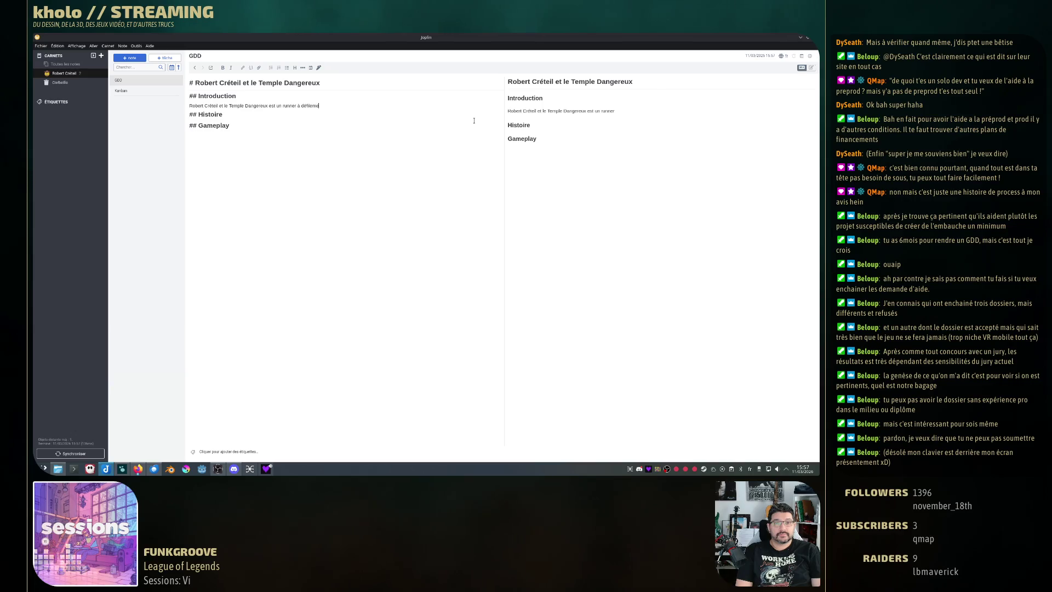
pyautogui.write(' horizontal automat')
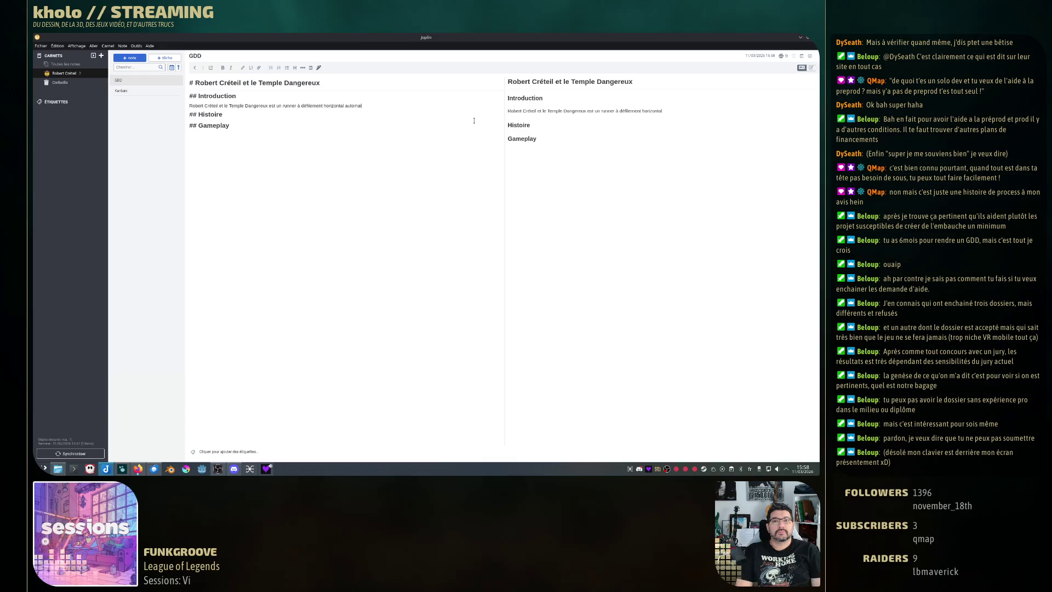
pyautogui.write('ique')
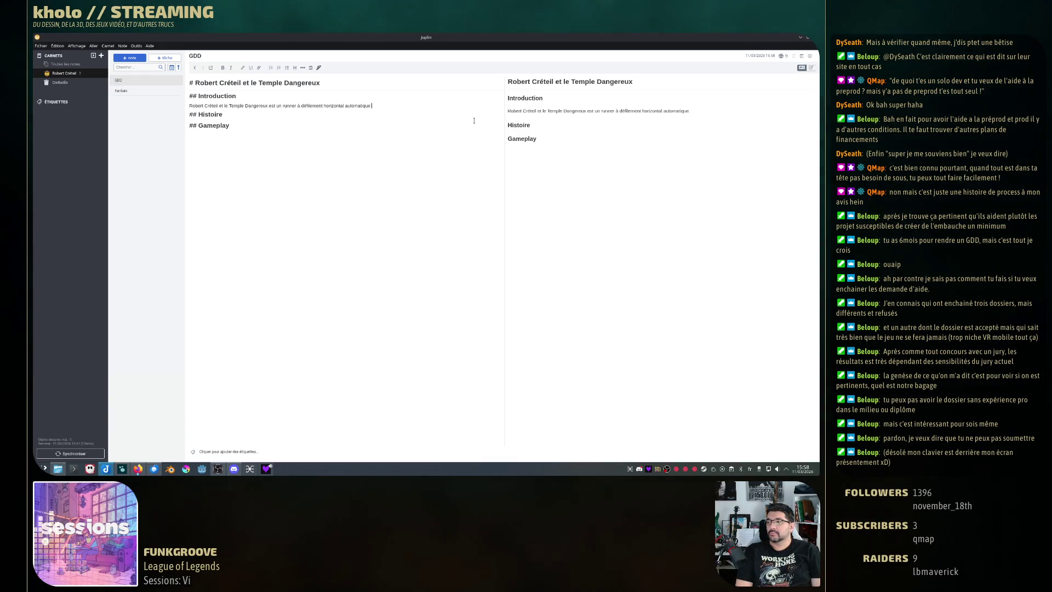
pyautogui.hotkey('alt', 'Tab')
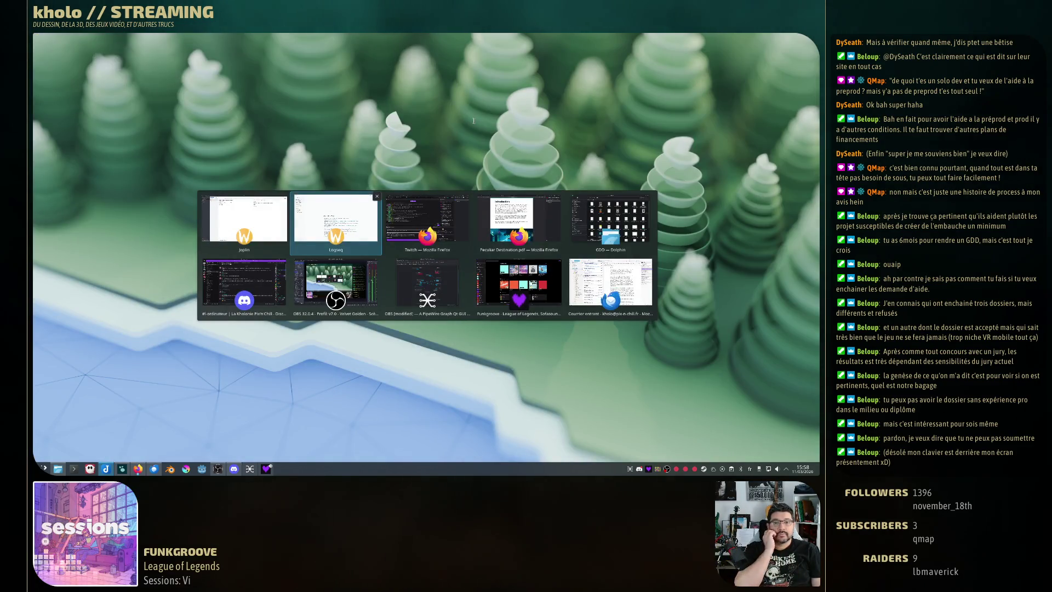
# Italicize the title 'Robert Créteil et le Temple Dangereux' in the Introduction sentence.
pyautogui.hotkey('alt', 'Tab')
pyautogui.hotkey('alt', 'Tab')
pyautogui.press('Escape')
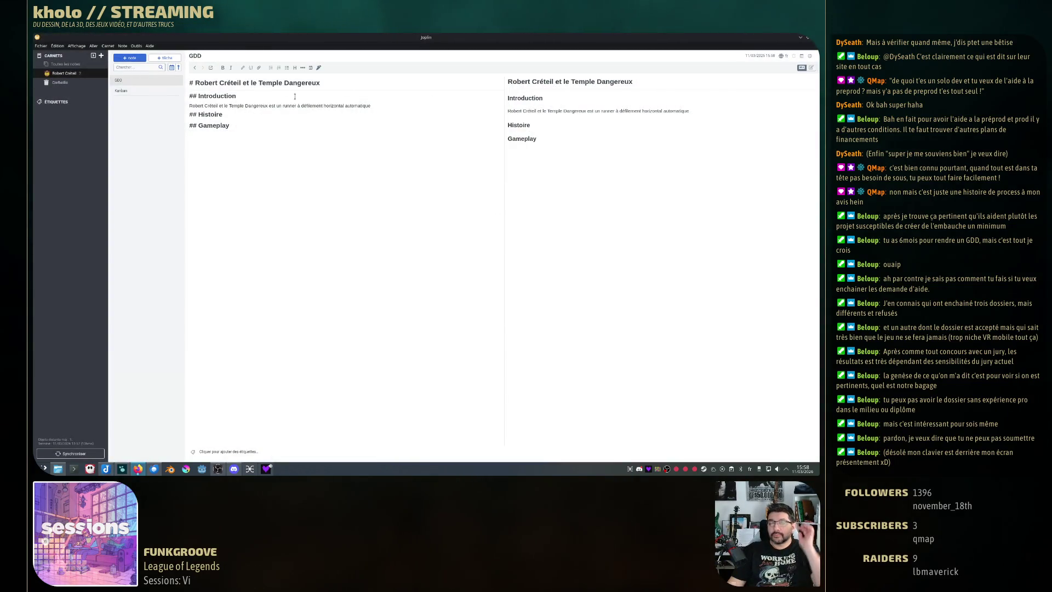
pyautogui.click(266, 106)
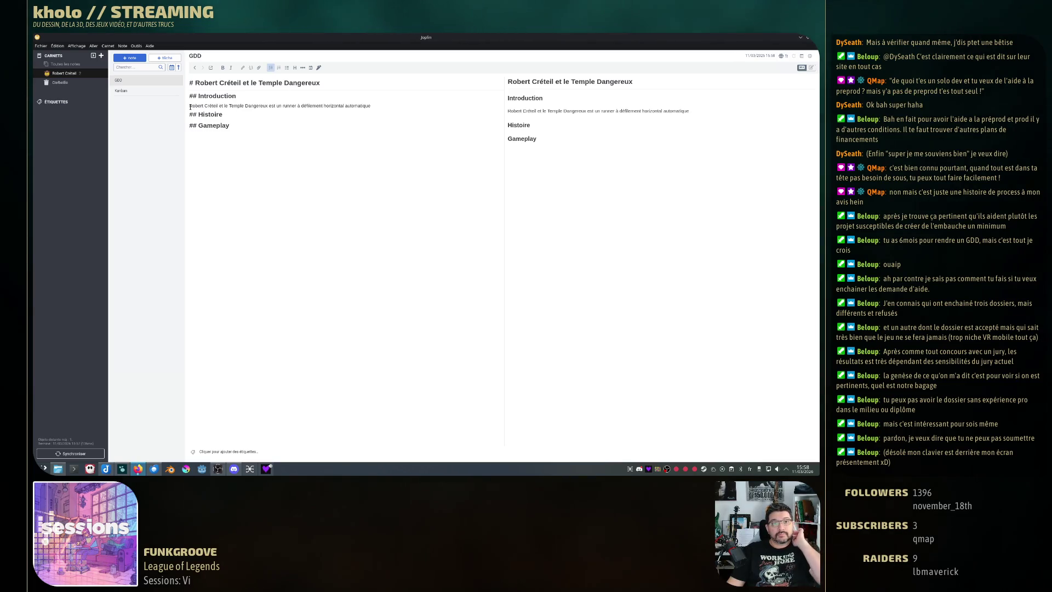
pyautogui.click(529, 136)
pyautogui.hotkey('ctrl', 'shift', 'Right')
pyautogui.hotkey('ctrl', 'shift', 'Right')
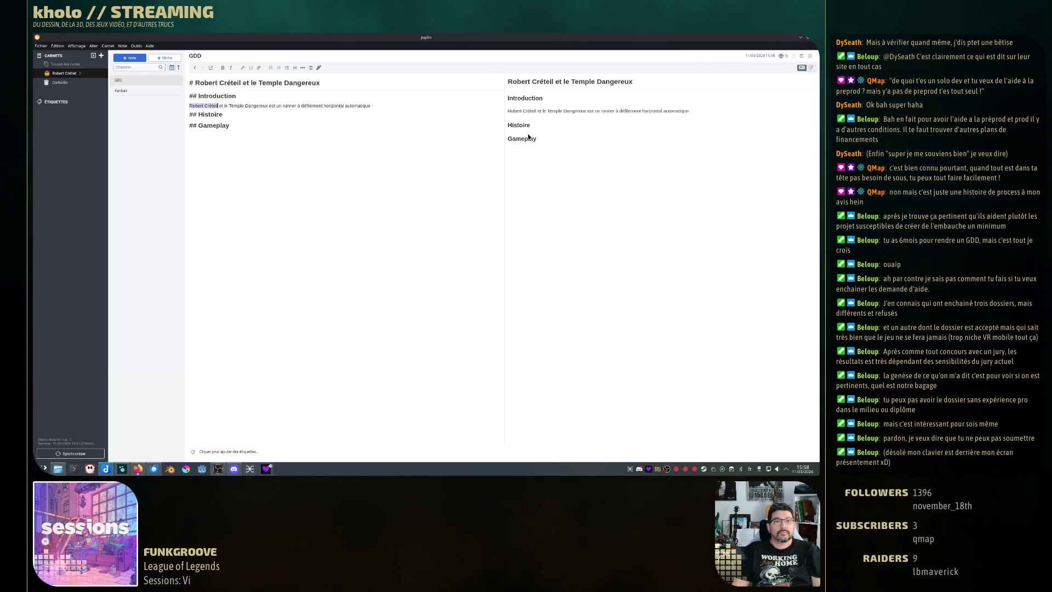
pyautogui.hotkey('ctrl', 'shift', 'Right')
pyautogui.hotkey('ctrl', 'shift', 'Right')
pyautogui.hotkey('ctrl', 'shift', 'Right')
pyautogui.hotkey('ctrl', 'shift', 'Right')
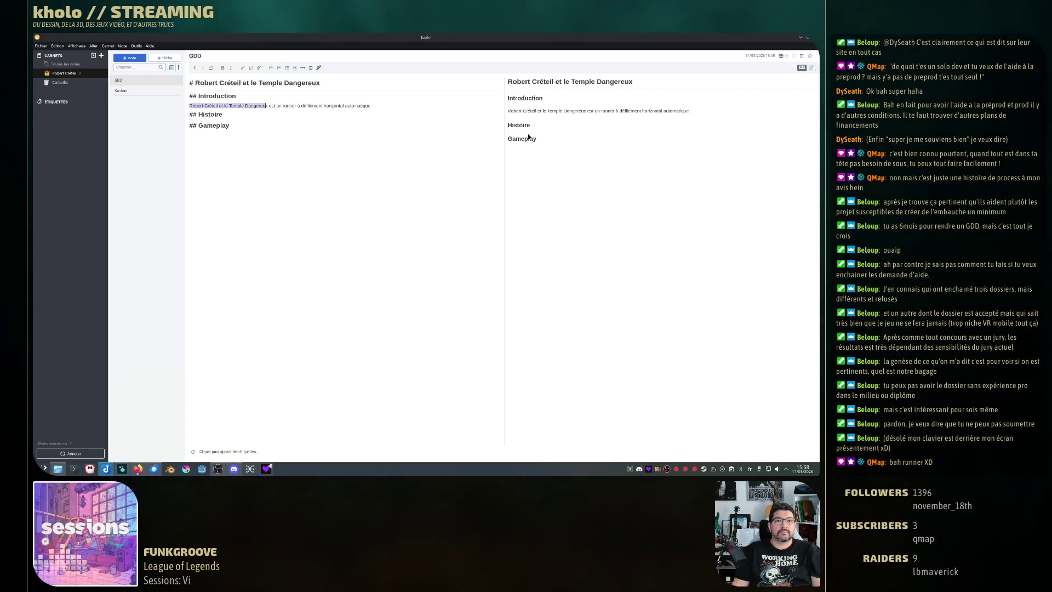
pyautogui.hotkey('ctrl', 'i')
pyautogui.press('End')
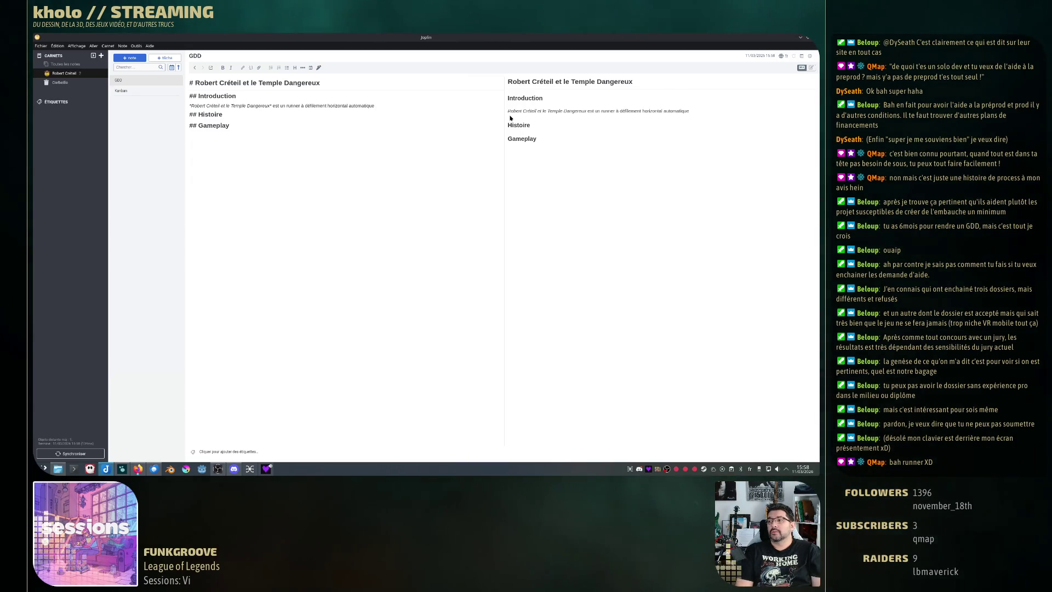
# Add that the player only jumps and slides to avoid obstacles, collecting items and boosts.
pyautogui.write(' où le ')
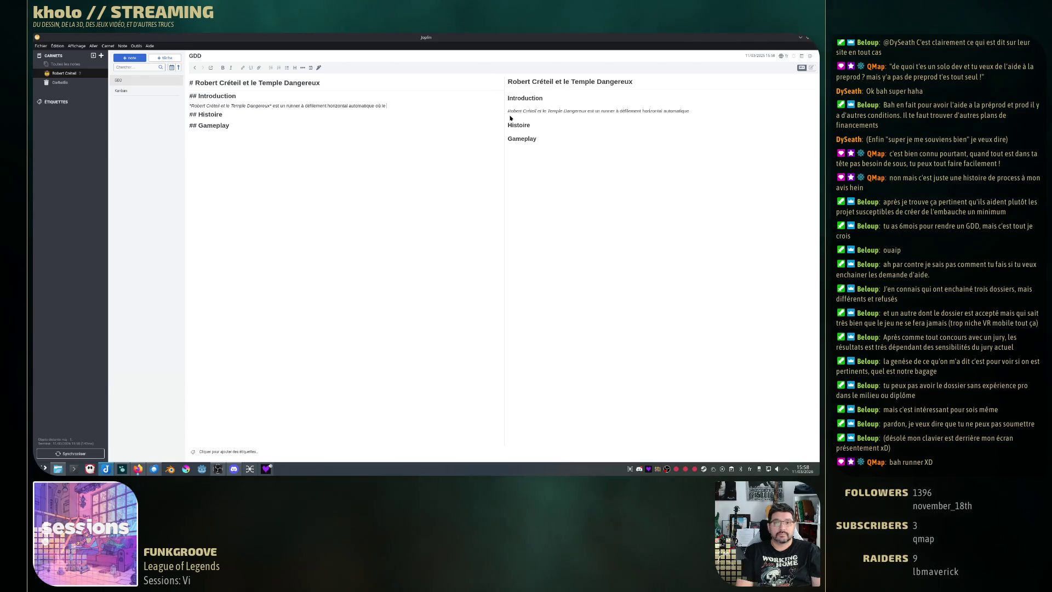
pyautogui.write('joueur n')
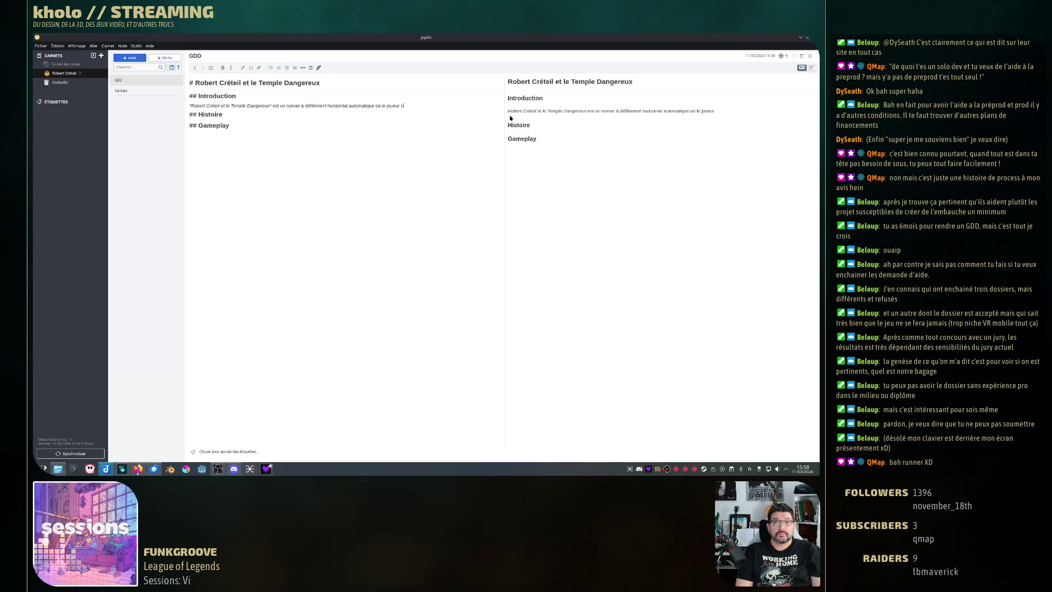
pyautogui.write("'a que deux a")
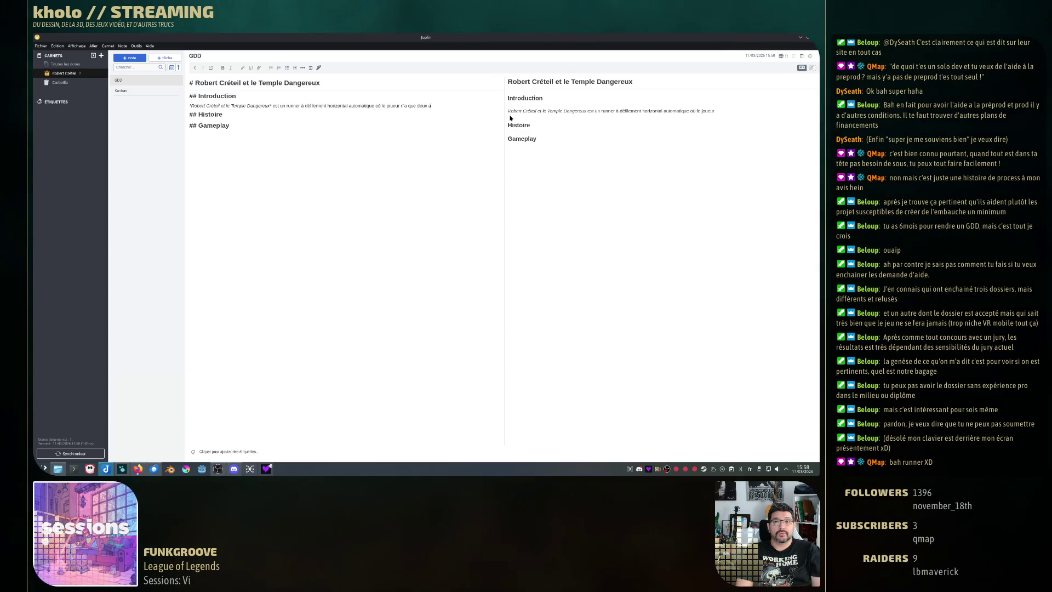
pyautogui.write('ctions à effectue')
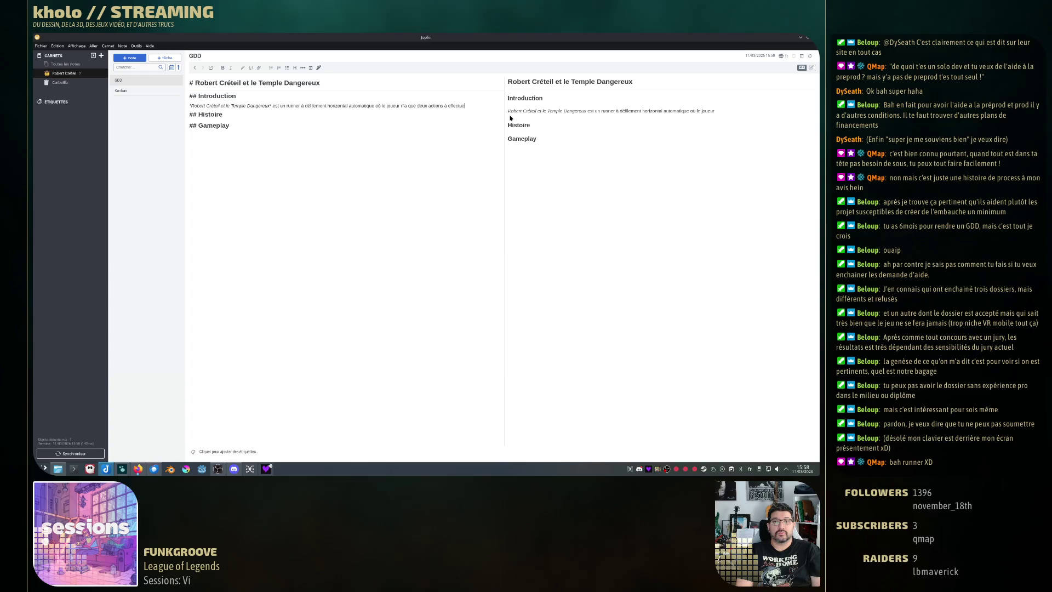
pyautogui.write('r : sau')
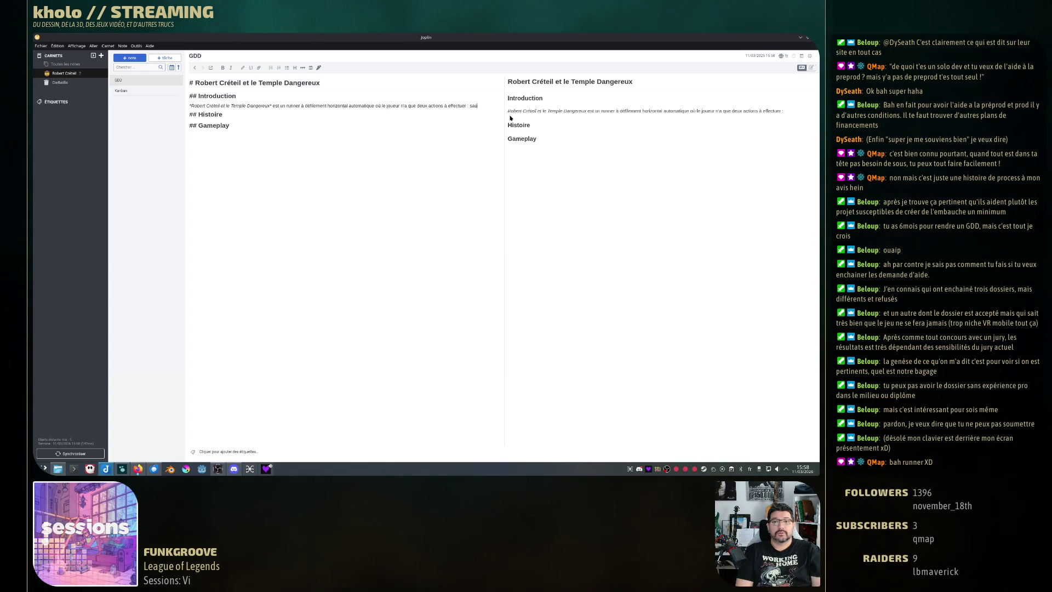
pyautogui.write('ter et s')
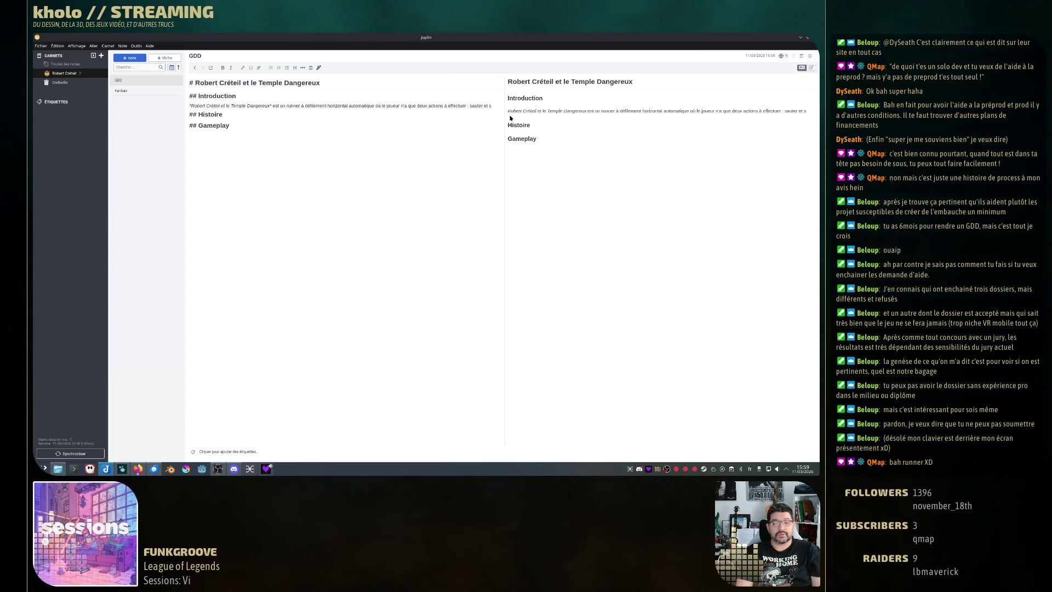
pyautogui.write("lisser afin d'évi")
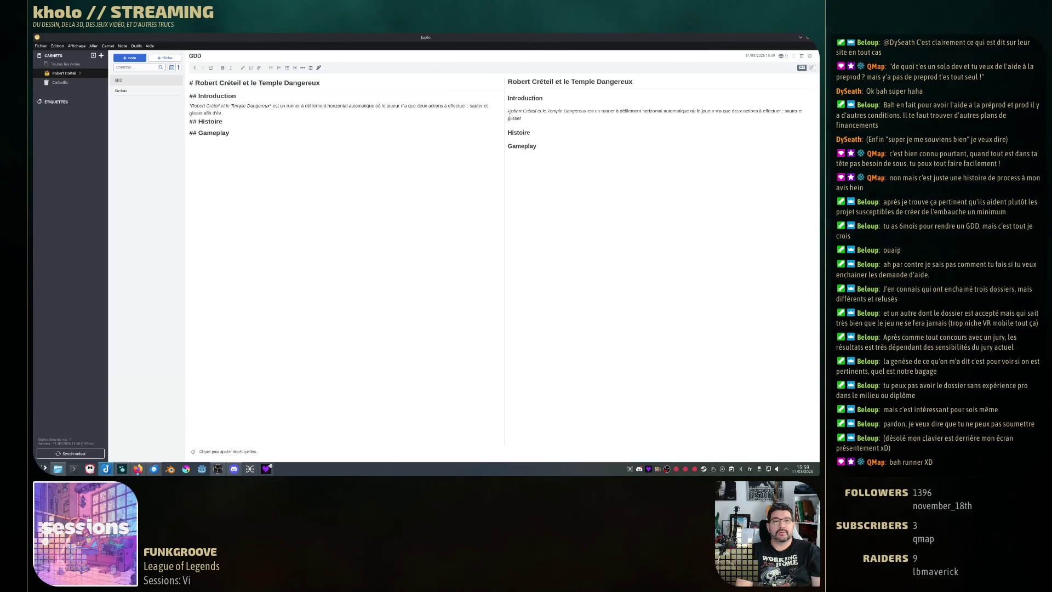
pyautogui.write('ter les obstacles, tout en')
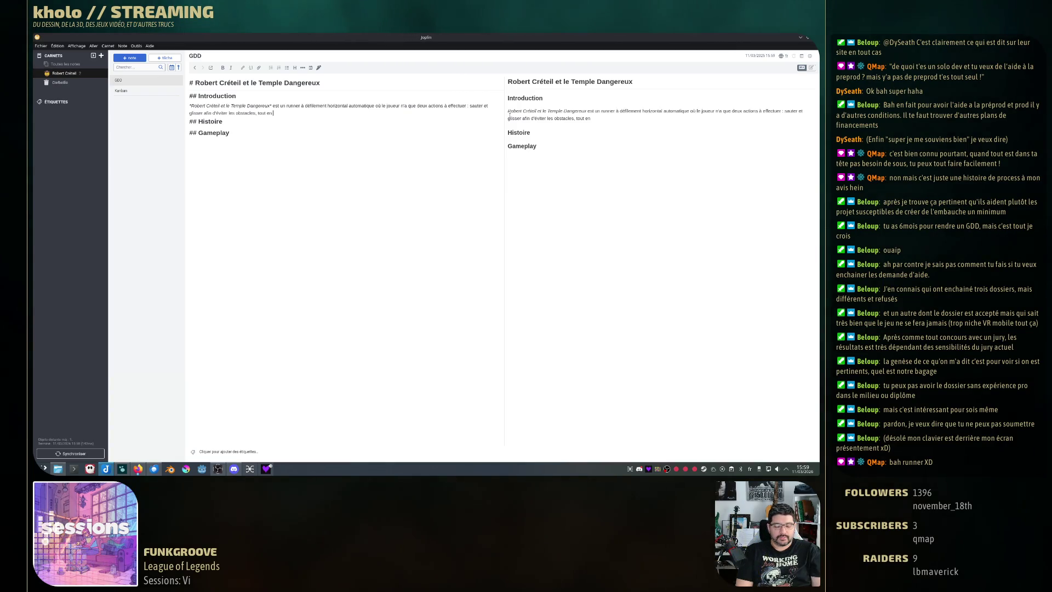
pyautogui.write('ayant la possibil')
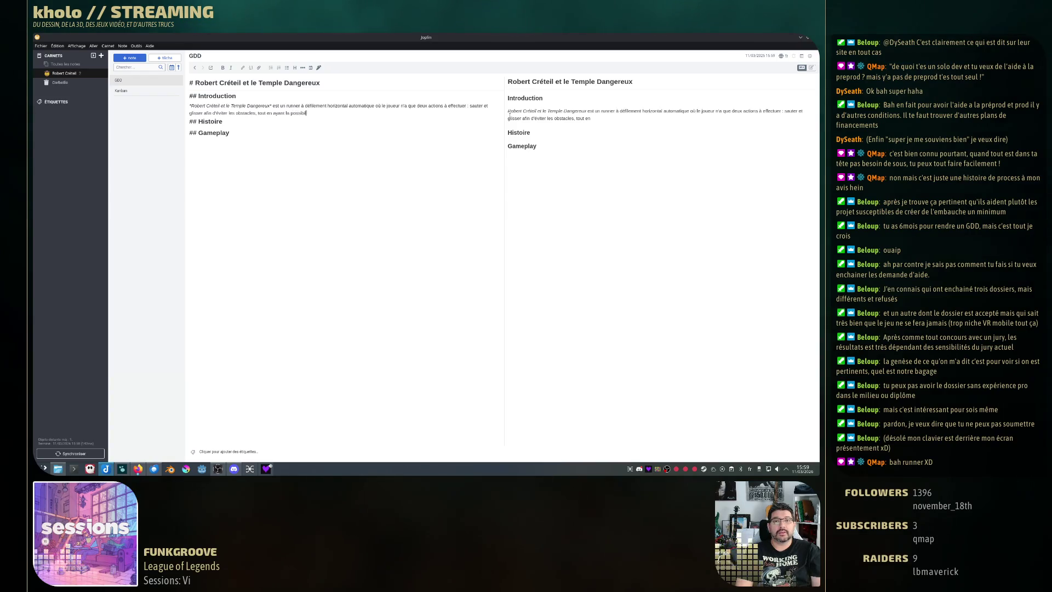
pyautogui.write('ité de récupérer')
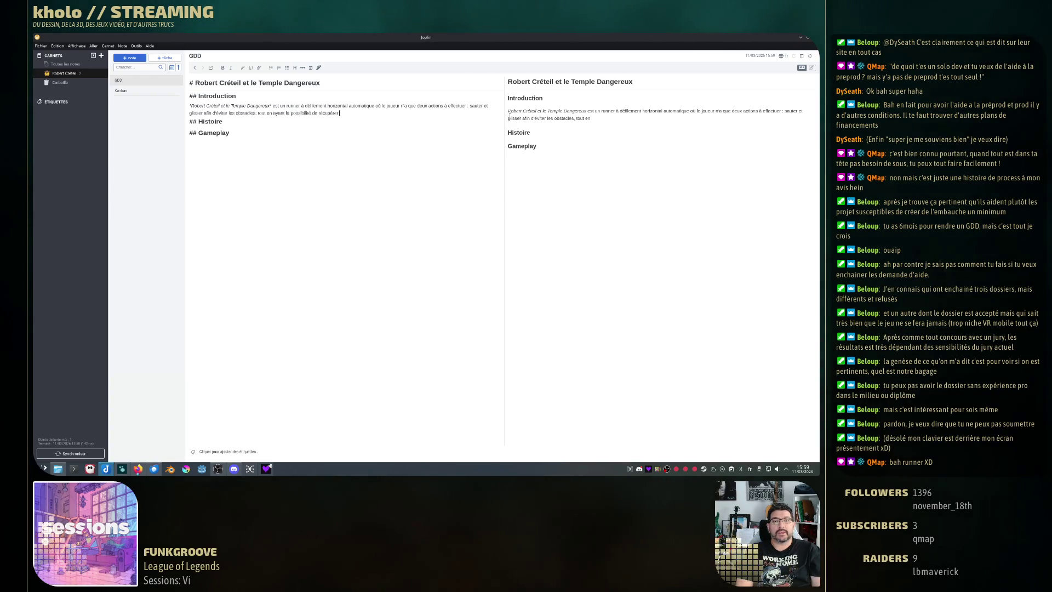
pyautogui.write(' des')
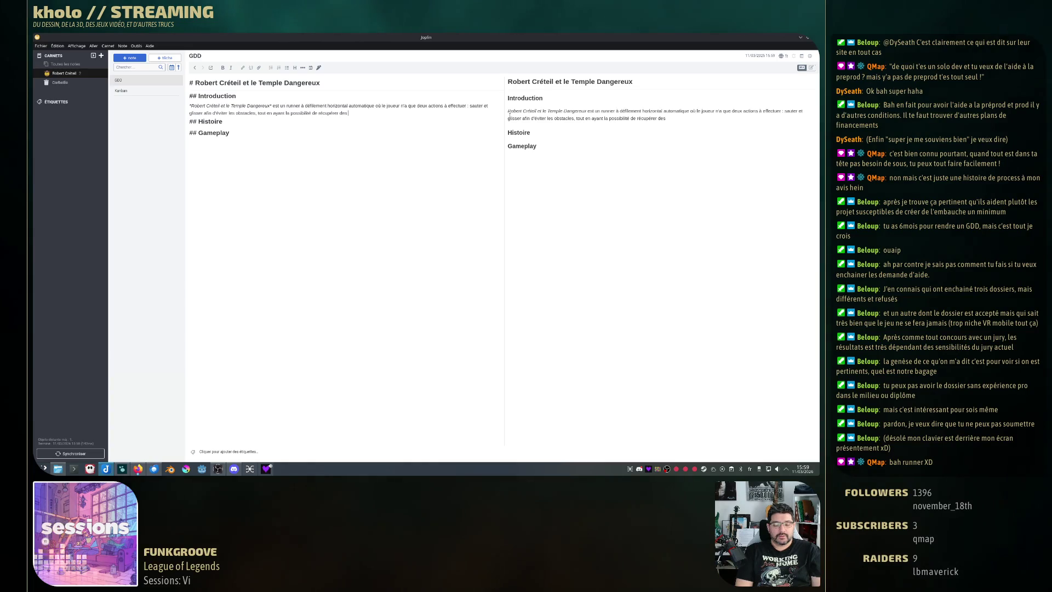
pyautogui.write(' items et des')
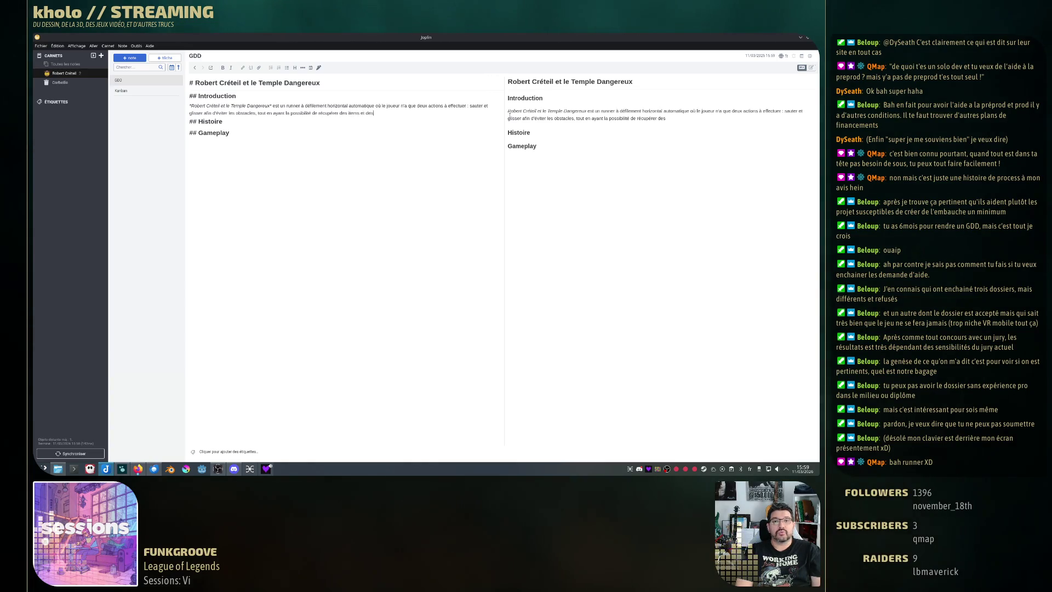
pyautogui.write(' boosts')
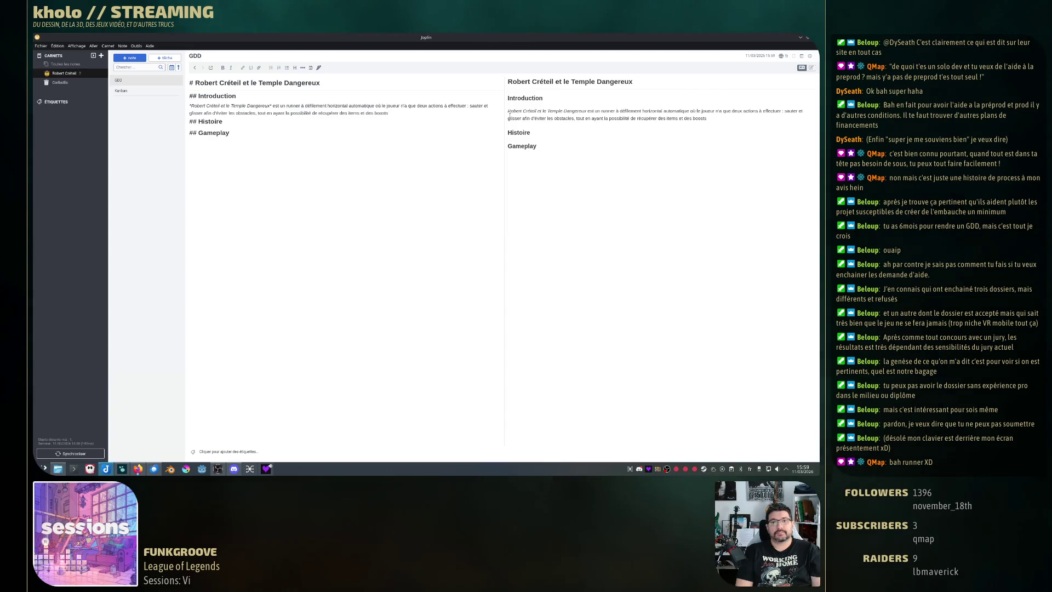
pyautogui.write('.')
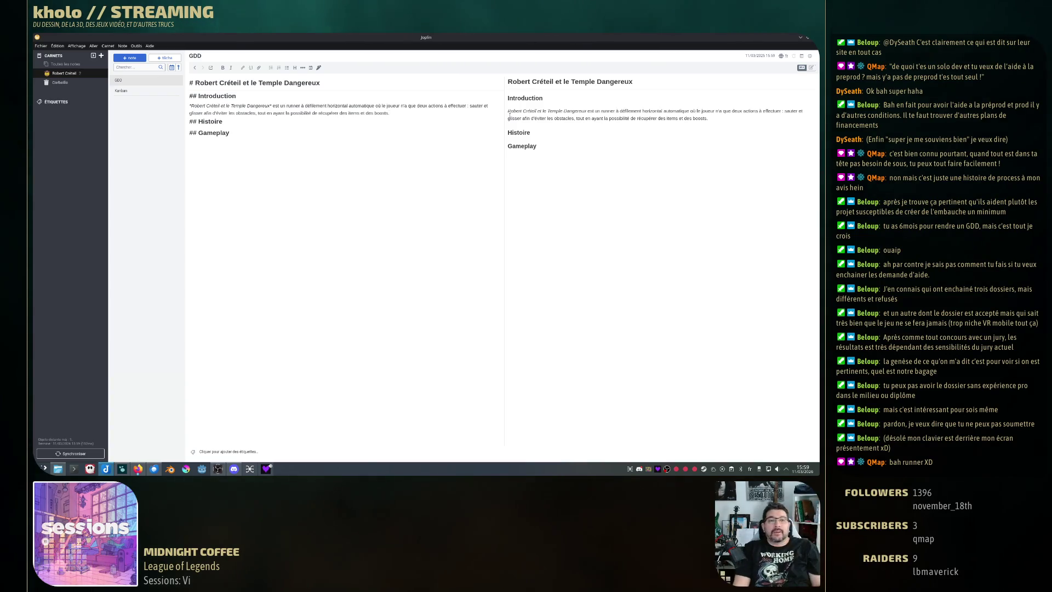
# On a new line, write 'Le jeu se déroule dans un univers archéologique mystérieux, celui de la Gaule sportive'.
pyautogui.press('Return')
pyautogui.write('Le jeu se déroule dans')
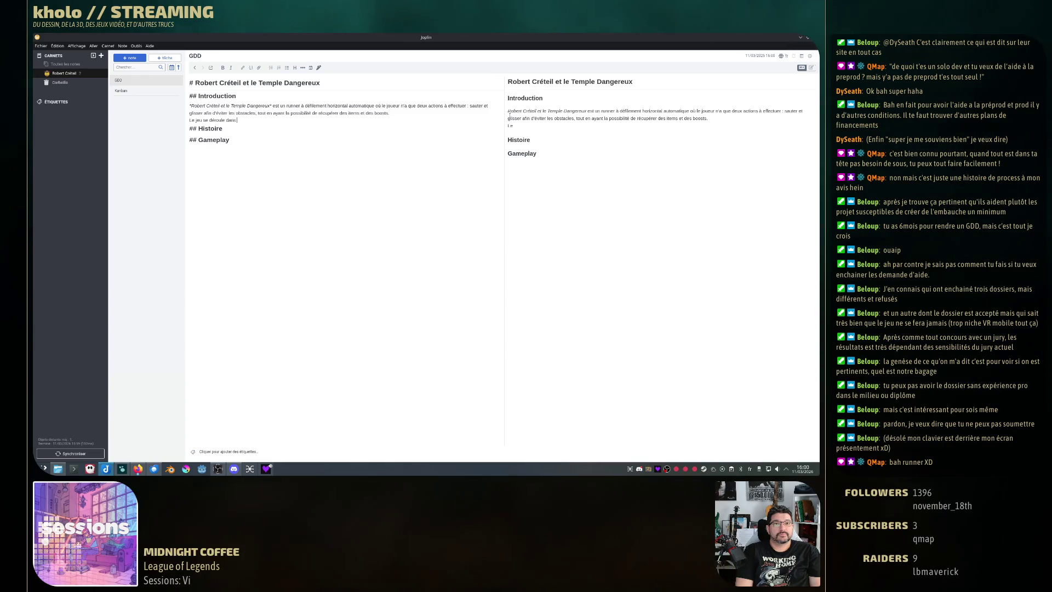
pyautogui.write('un')
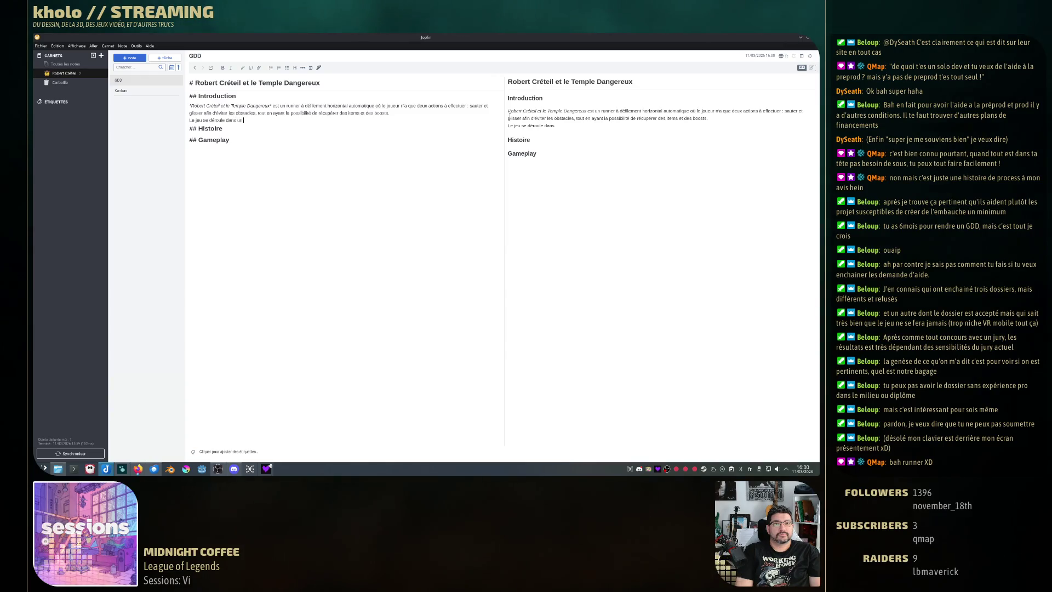
pyautogui.write(' univers mystérieux')
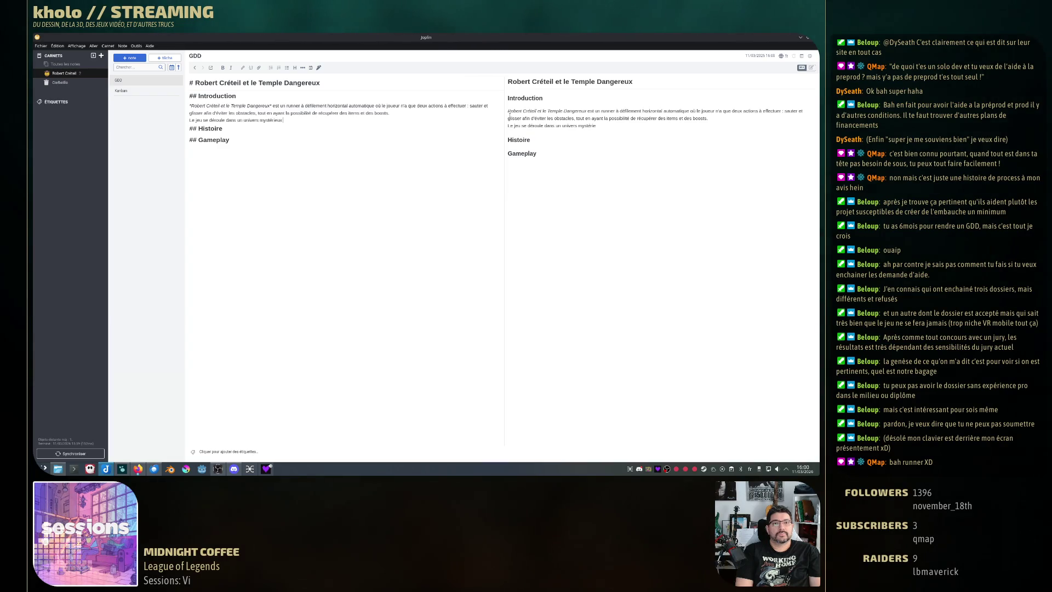
pyautogui.hotkey('ctrl', 'BackSpace')
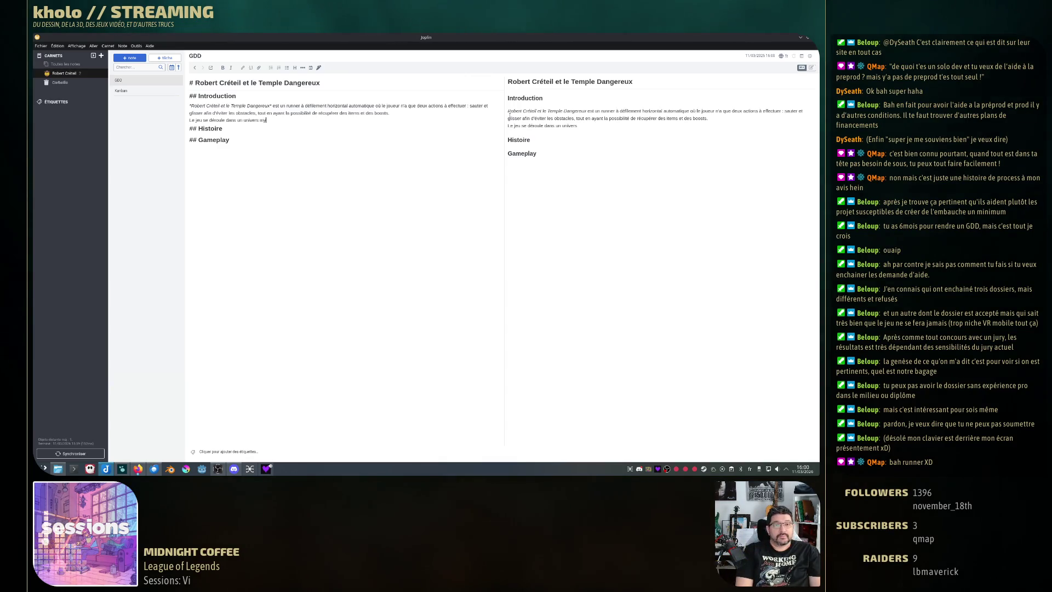
pyautogui.write('archéo')
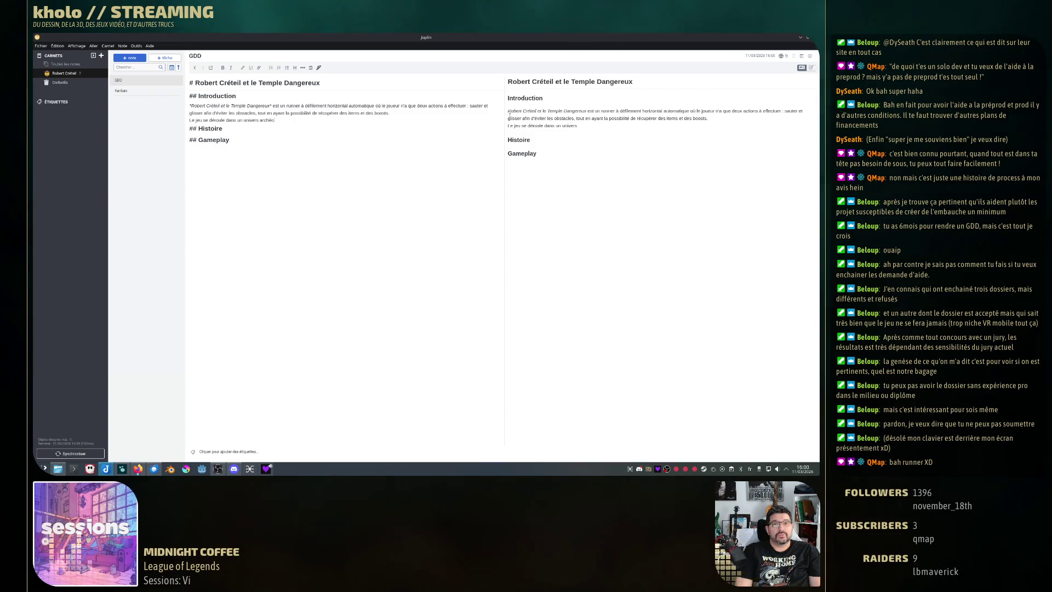
pyautogui.write('logique mys')
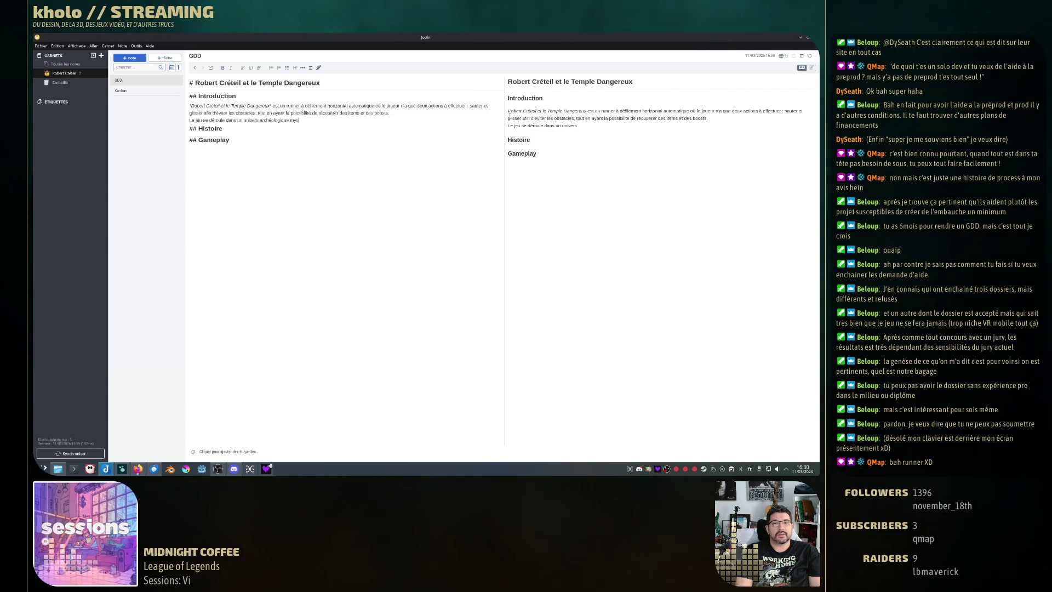
pyautogui.write('térieux')
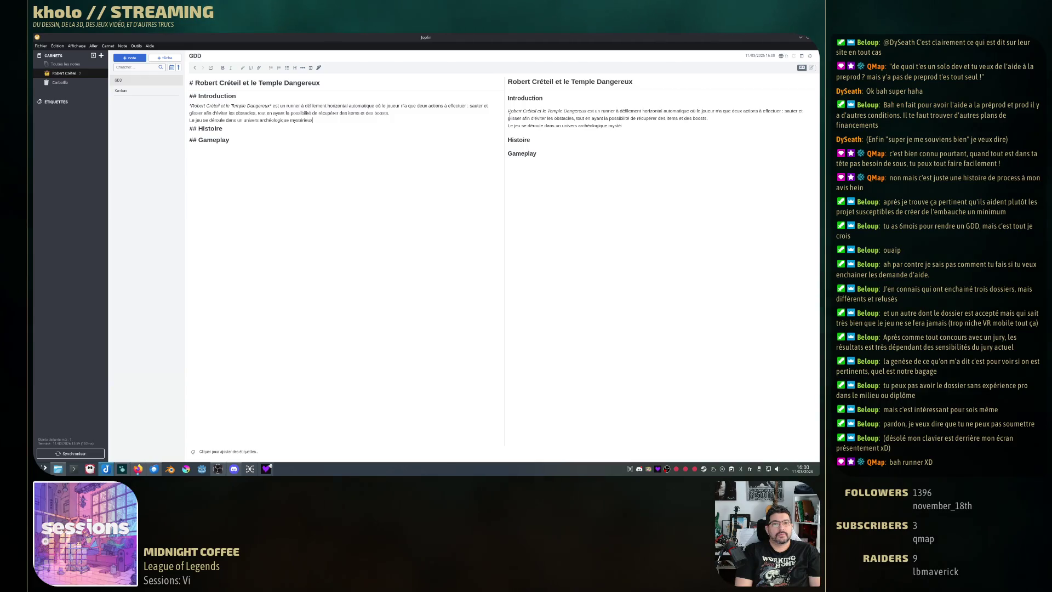
pyautogui.write(", celui de l'al")
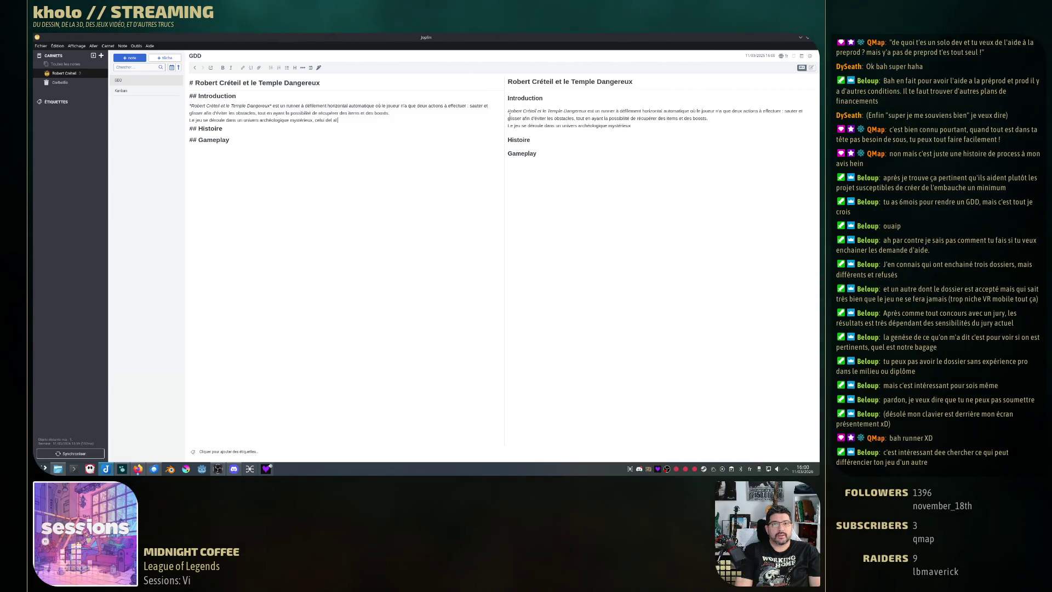
pyautogui.write('aule')
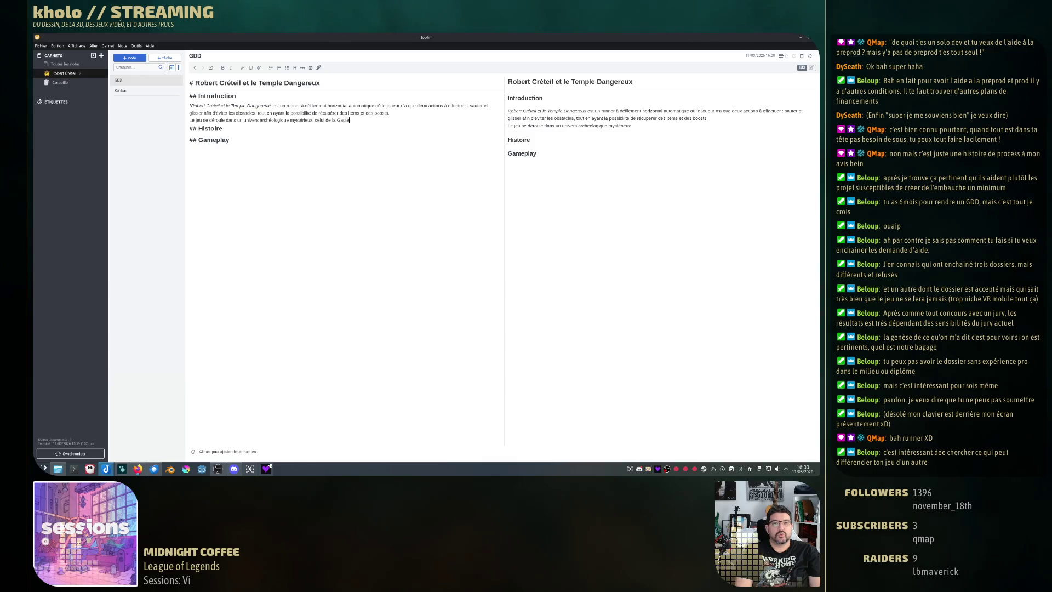
pyautogui.write(' sportive.')
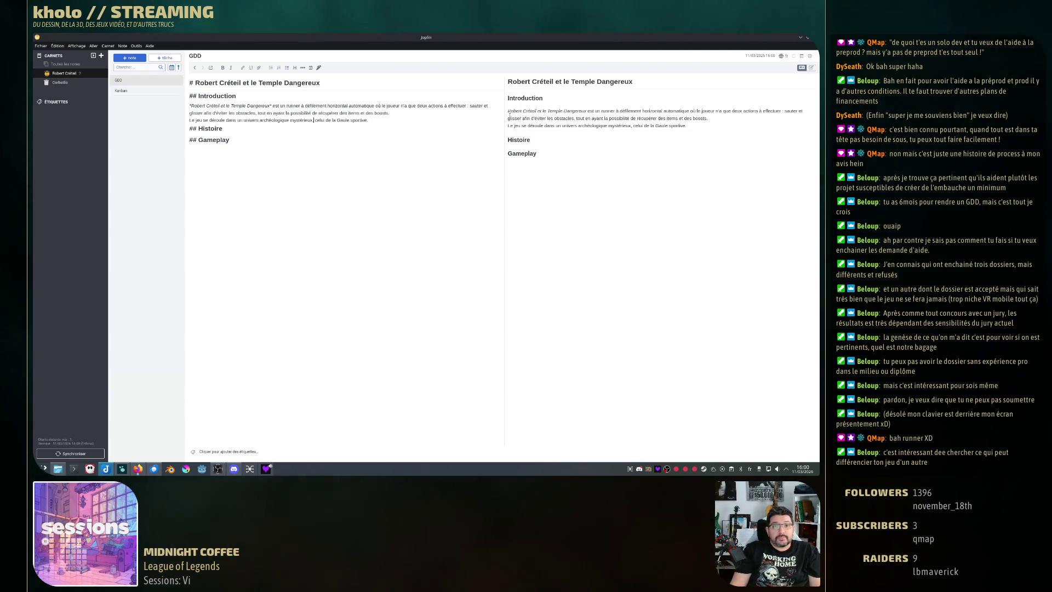
# Set 'Gaule sportive' in bold.
pyautogui.write(':')
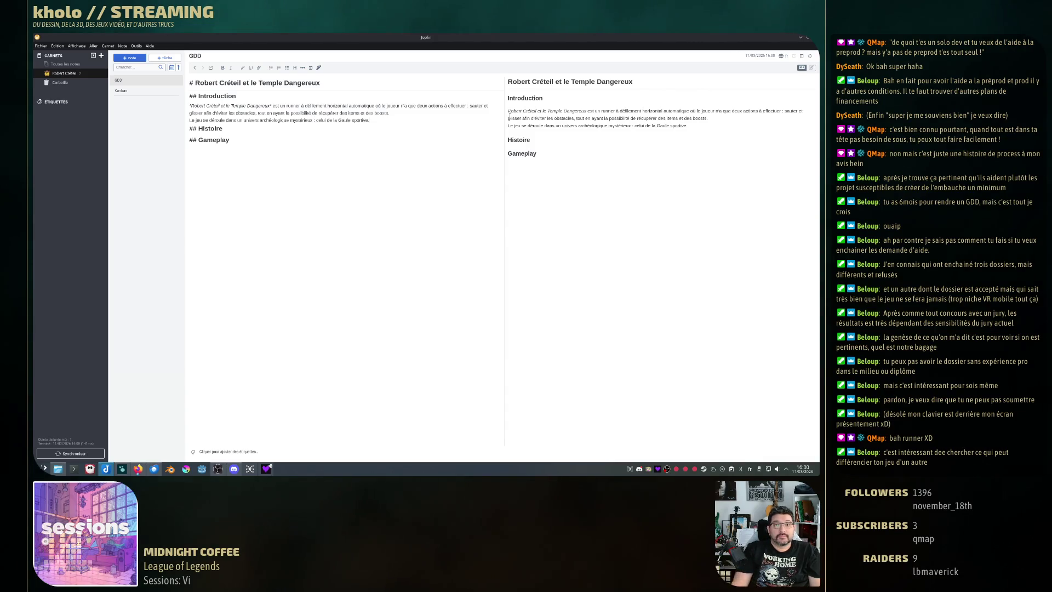
pyautogui.hotkey('ctrl', 'shift', 'Left')
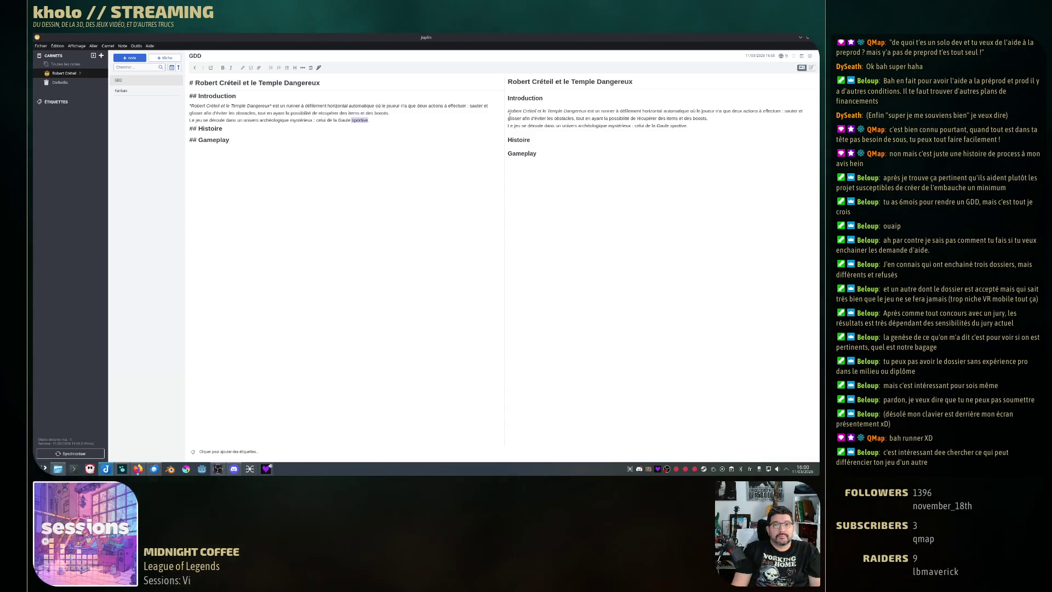
pyautogui.hotkey('ctrl', 'f')
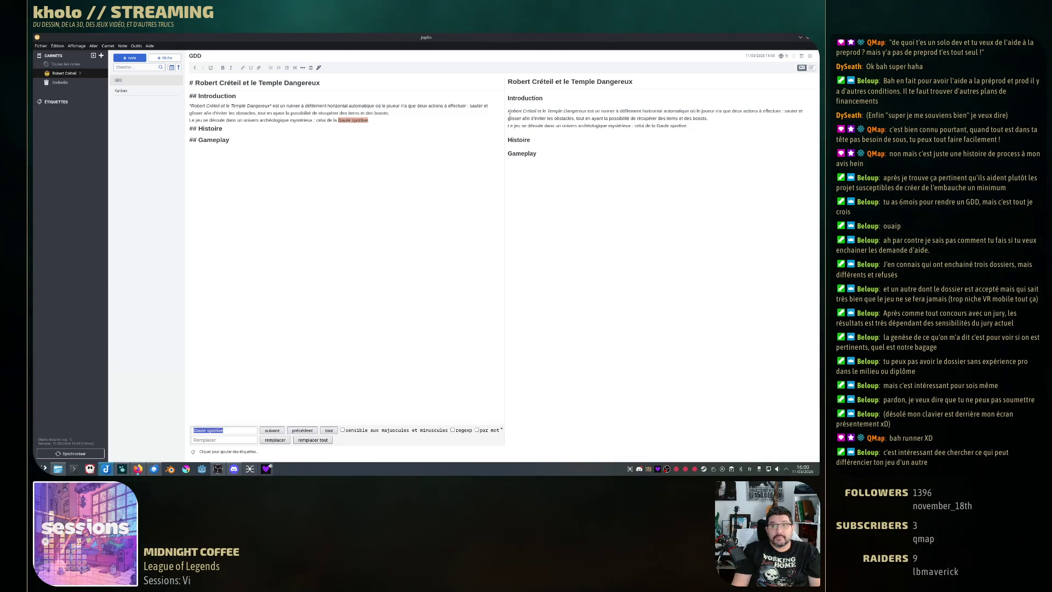
pyautogui.press('Escape')
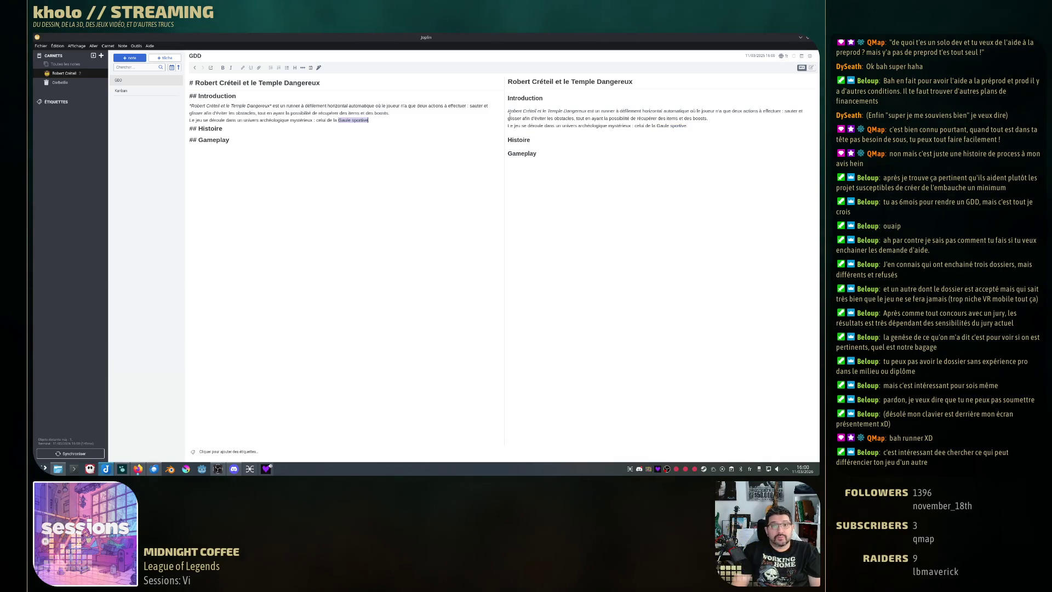
pyautogui.hotkey('ctrl', 'b')
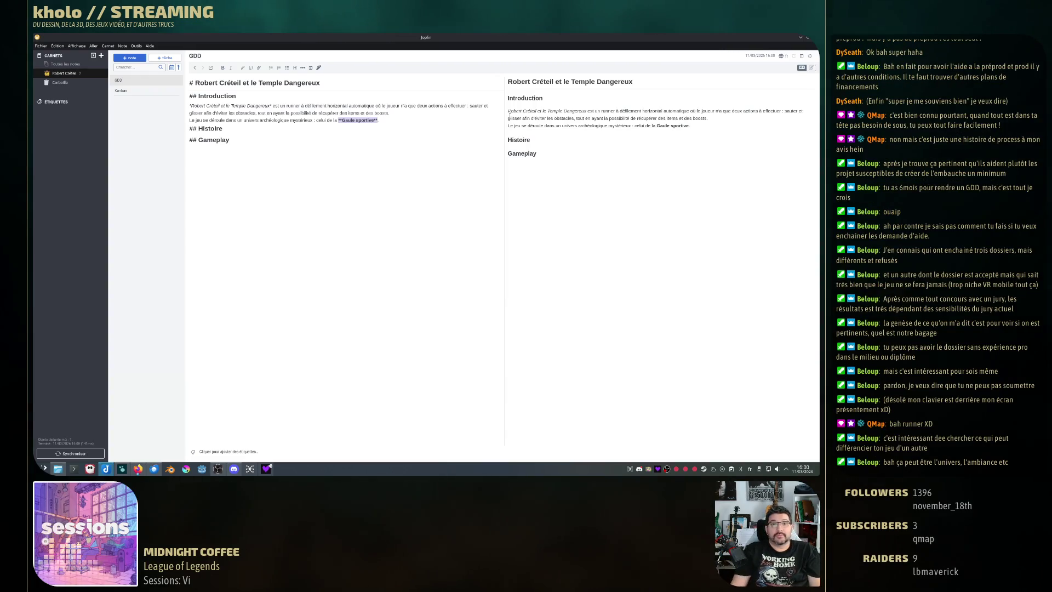
pyautogui.press('Right')
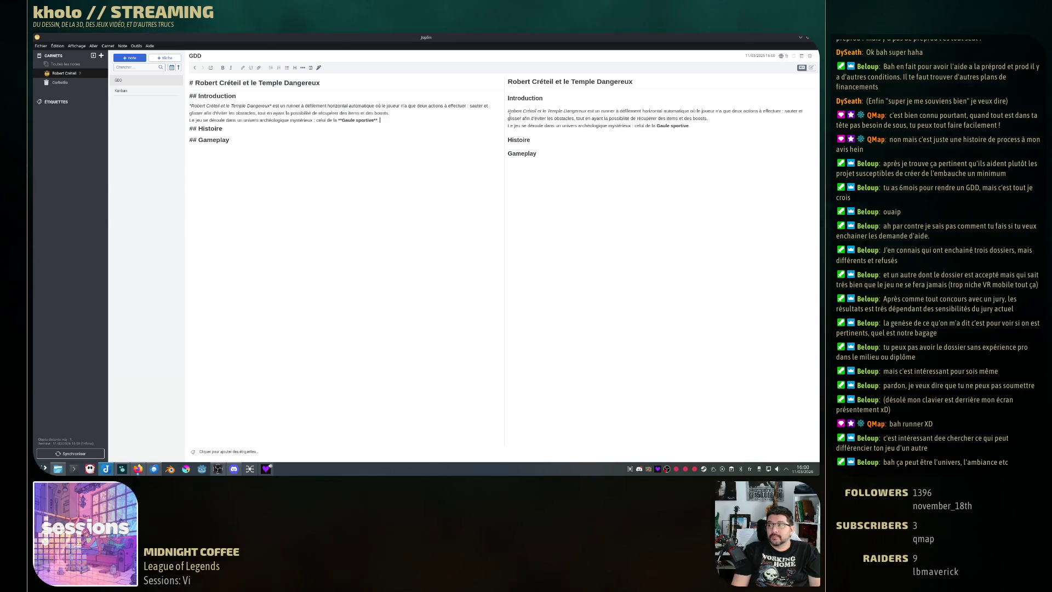
# Add 'Découvrez le jusqu'alors inconnu Temple de Foulix' with 'Temple de Foulix' in bold.
pyautogui.write('Découvre')
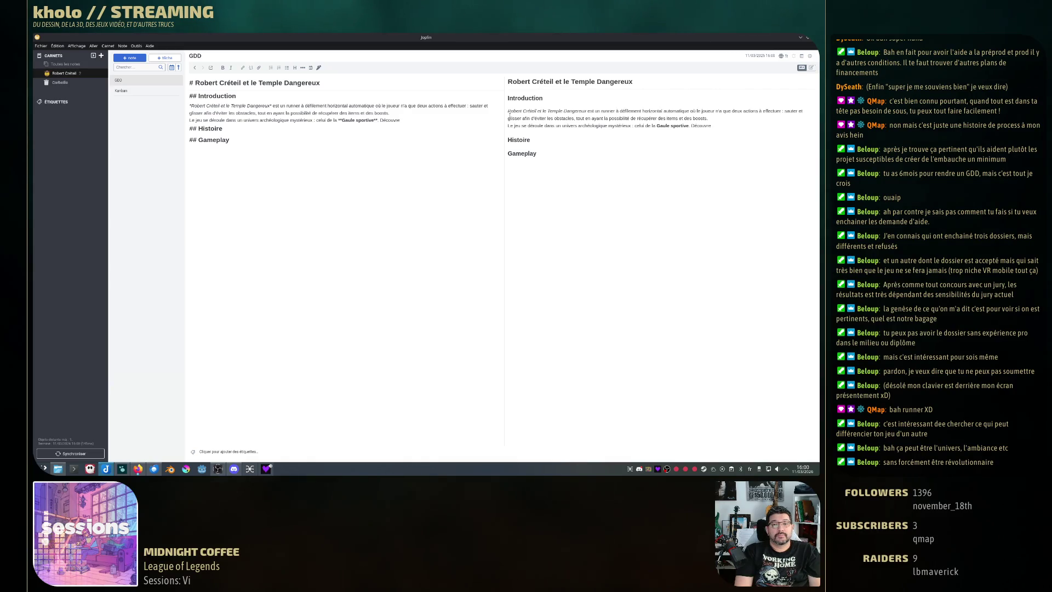
pyautogui.write('z le jusqu')
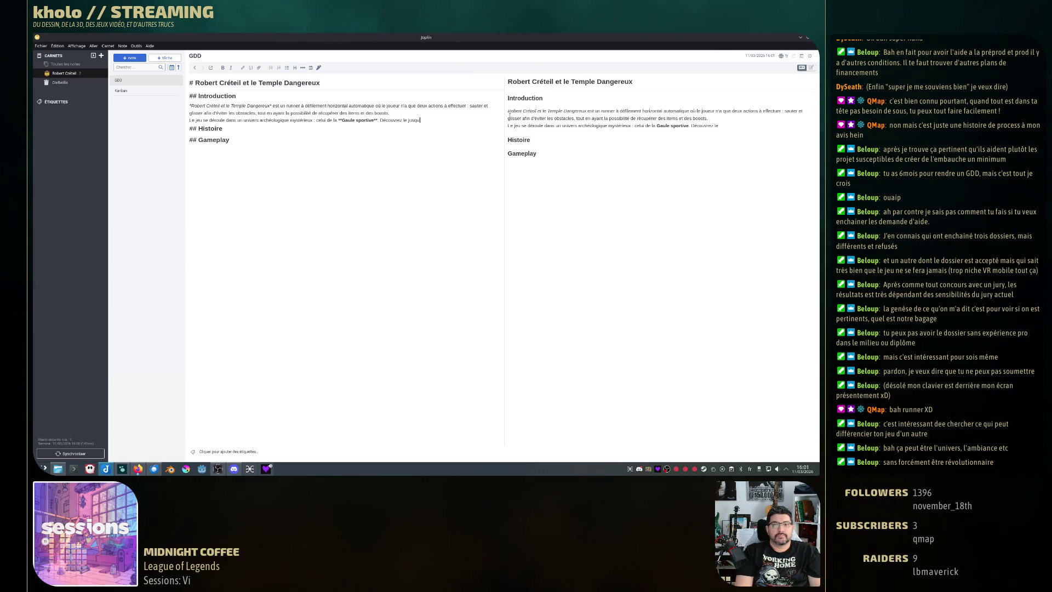
pyautogui.write("'à")
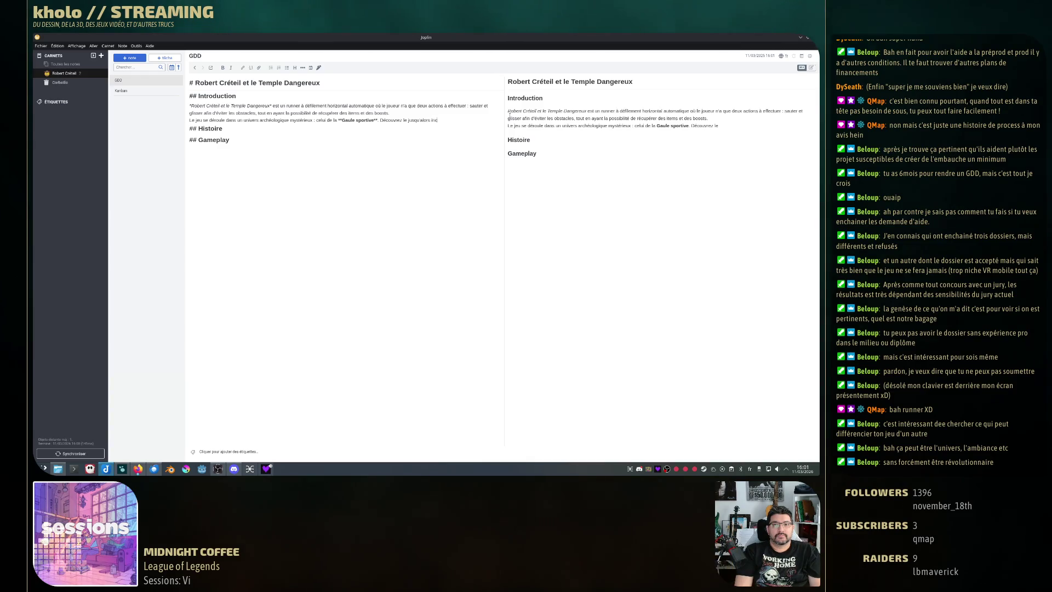
pyautogui.write('lors inconnu T')
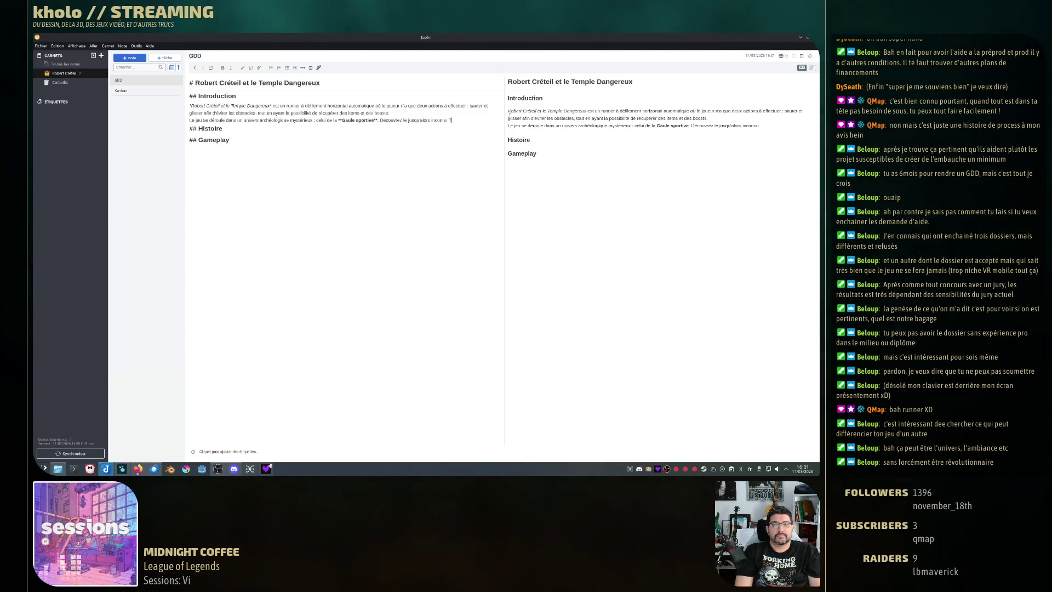
pyautogui.write('emple de Fou')
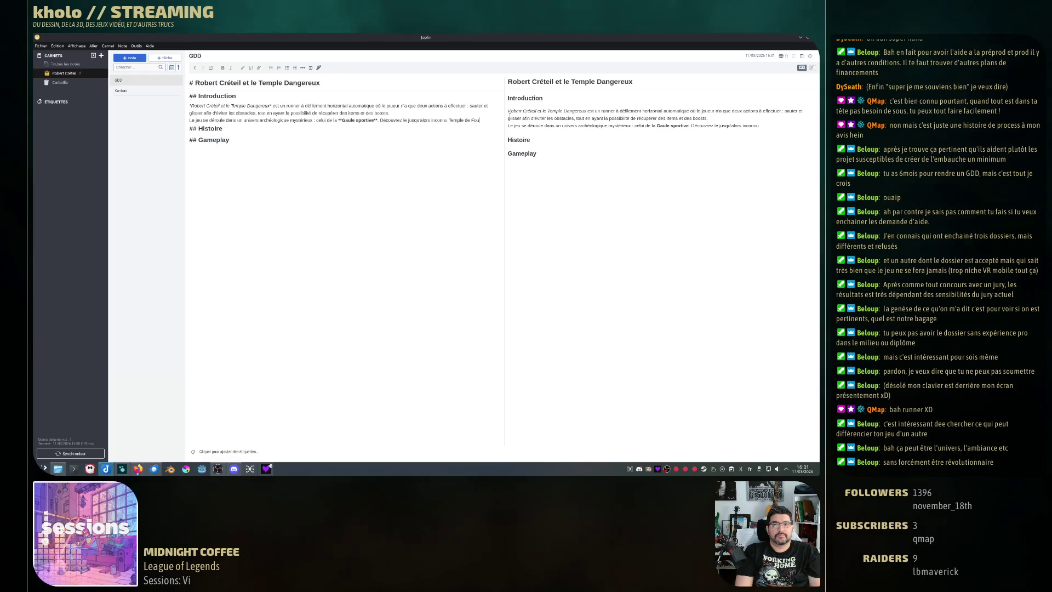
pyautogui.hotkey('ctrl', 'shift', 'Left')
pyautogui.hotkey('ctrl', 'shift', 'Left')
pyautogui.hotkey('ctrl', 'shift', 'Left')
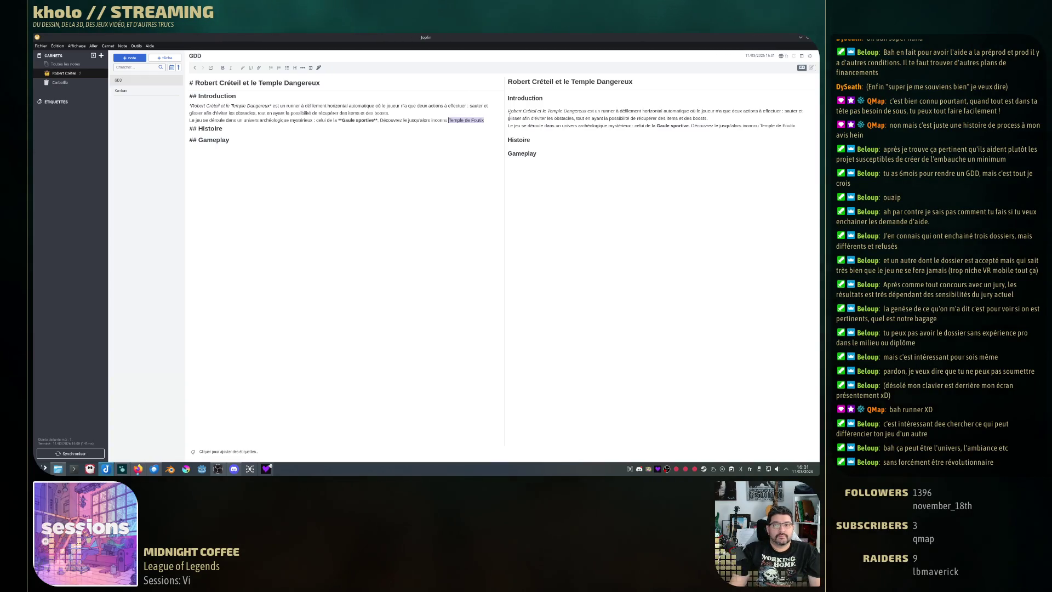
pyautogui.hotkey('ctrl', 'shift', 'Right')
pyautogui.hotkey('ctrl', 'shift', 'Right')
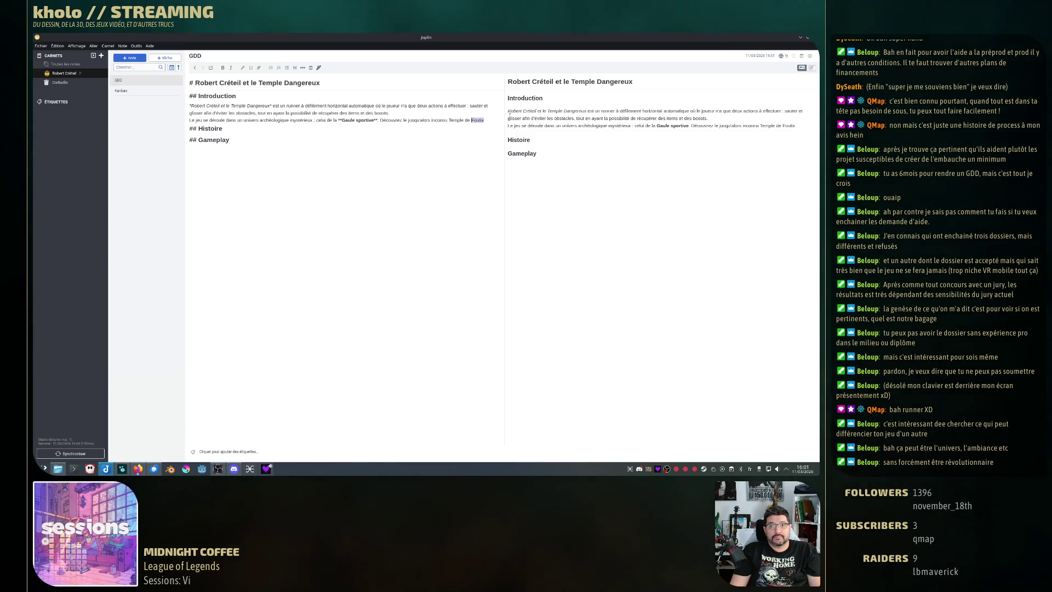
pyautogui.hotkey('ctrl', 'shift', 'Left')
pyautogui.hotkey('ctrl', 'shift', 'Left')
pyautogui.hotkey('ctrl', 'b')
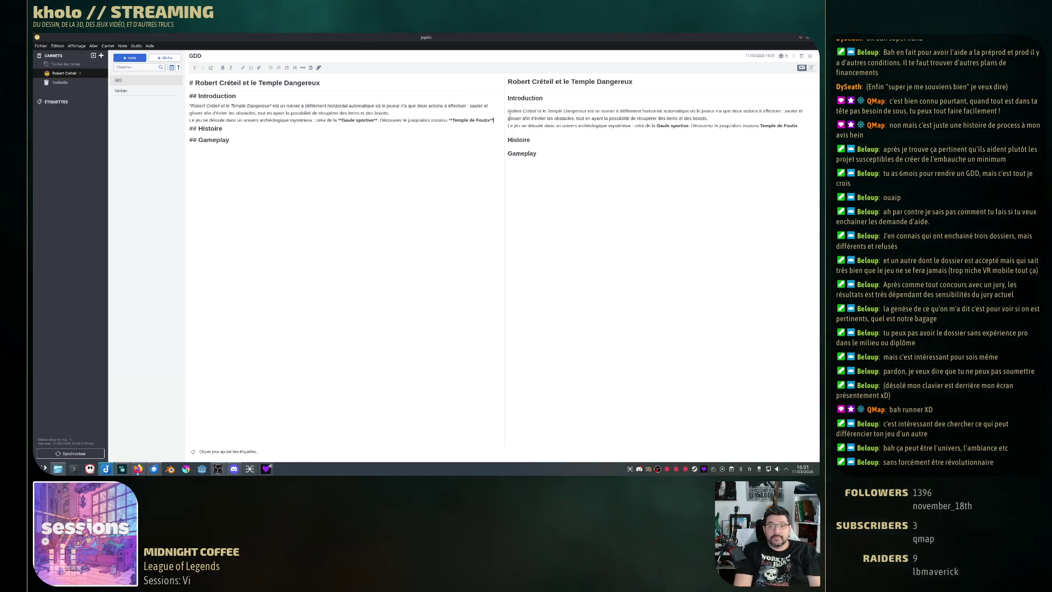
# Append 'révélant un pan inconnu de l'histoire de nos ancêtres les Gaulois.' after Temple de Foulix.
pyautogui.write('.')
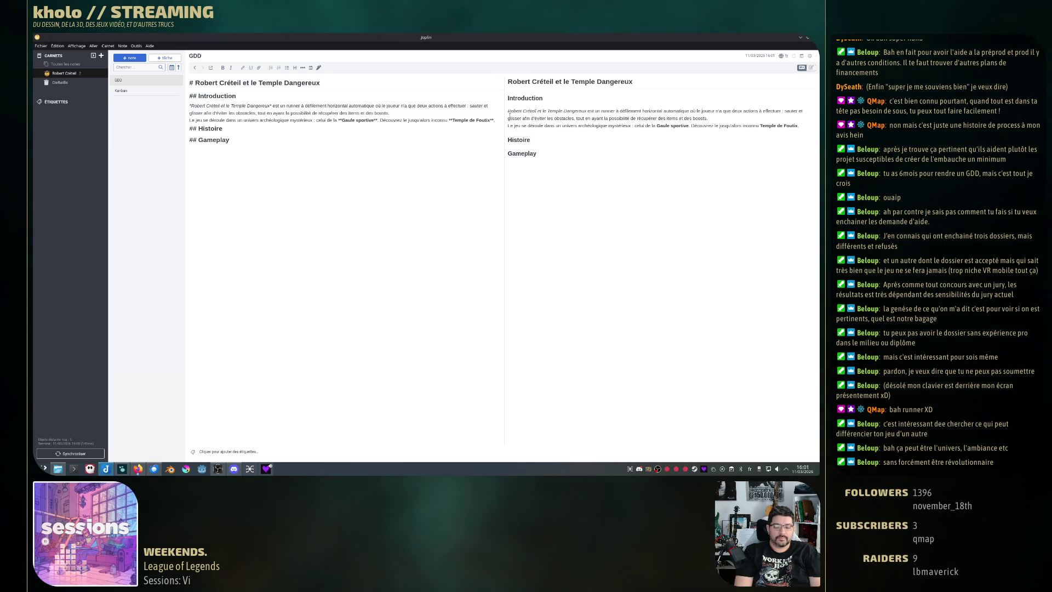
pyautogui.write(' révélant une')
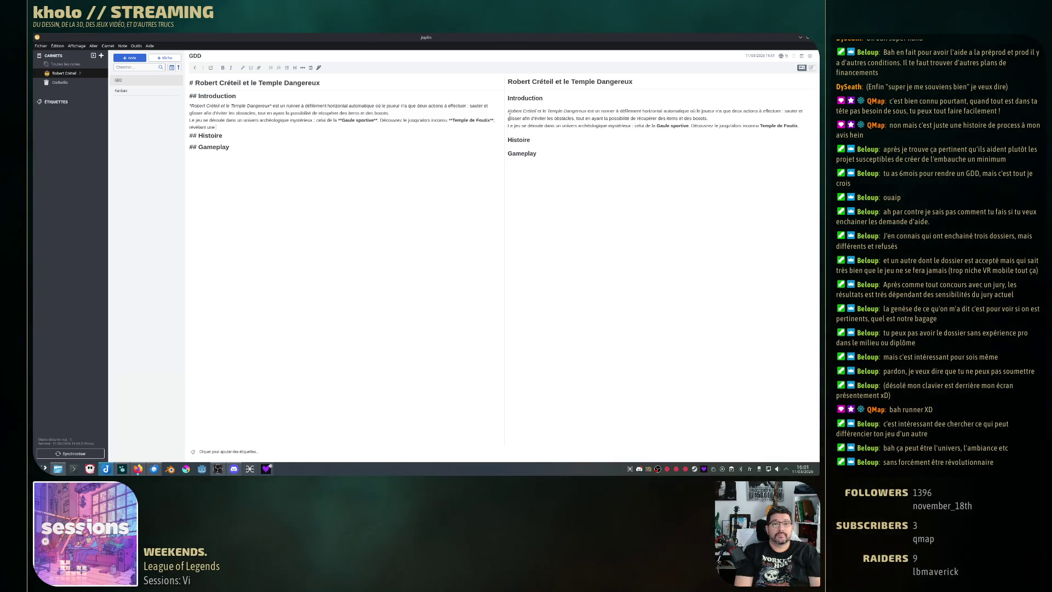
pyautogui.write('histoire inconnu')
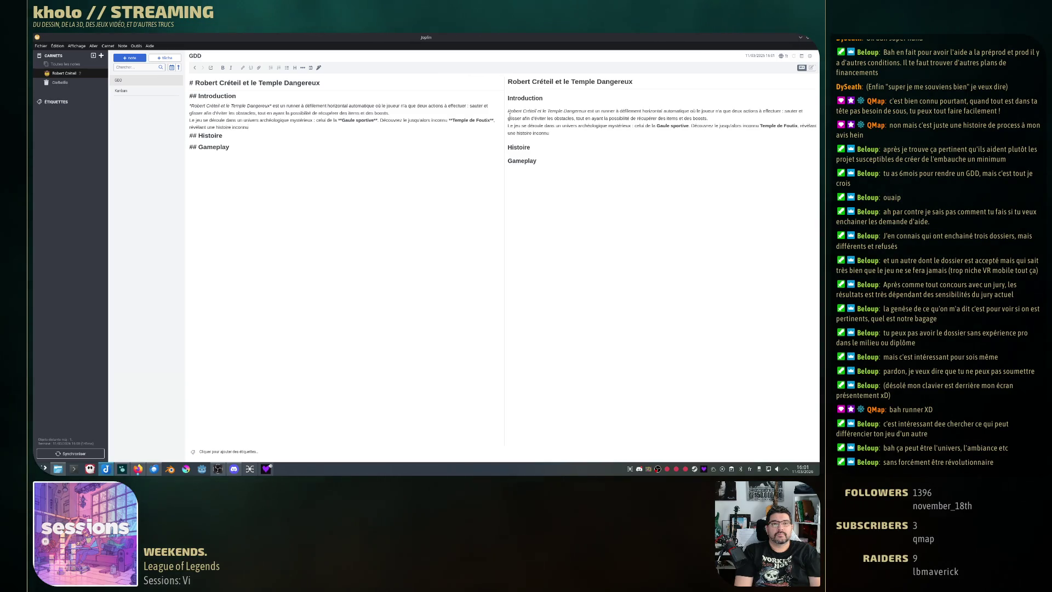
pyautogui.write('e de')
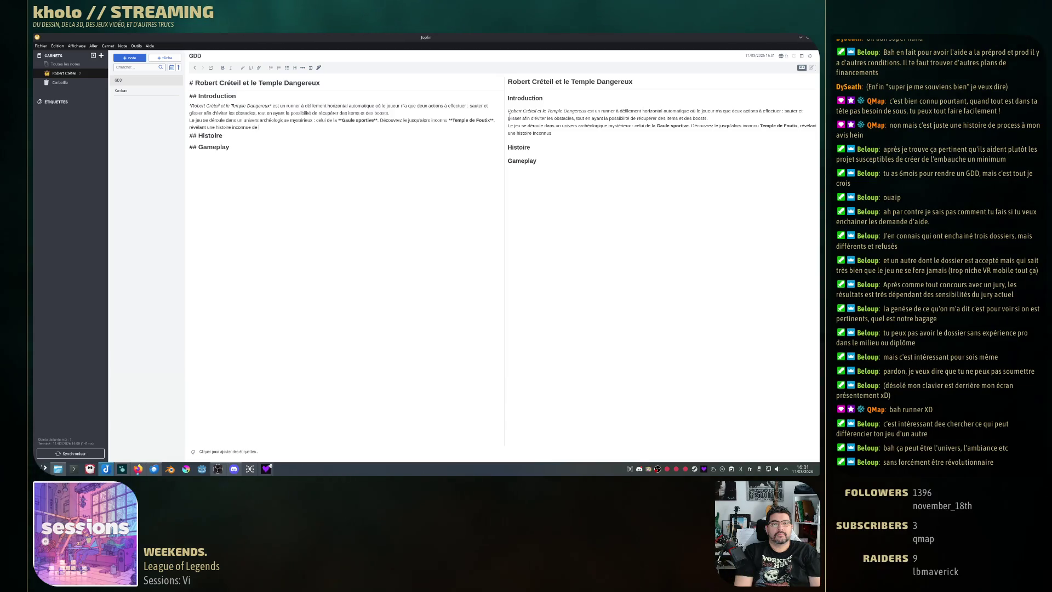
pyautogui.hotkey('ctrl', 'BackSpace')
pyautogui.hotkey('ctrl', 'BackSpace')
pyautogui.hotkey('ctrl', 'BackSpace')
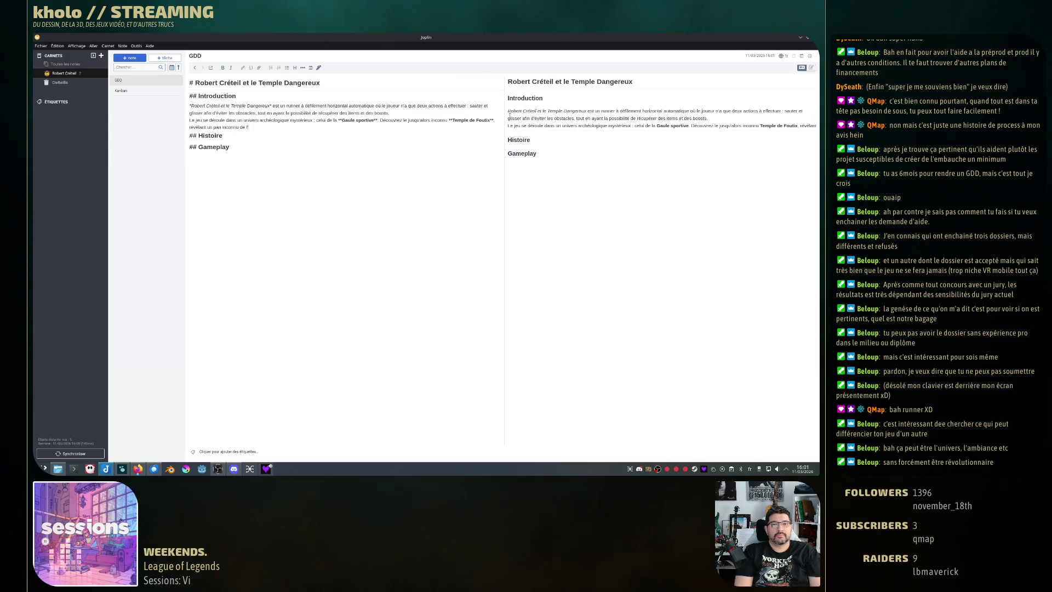
pyautogui.write("'histoire de nos an")
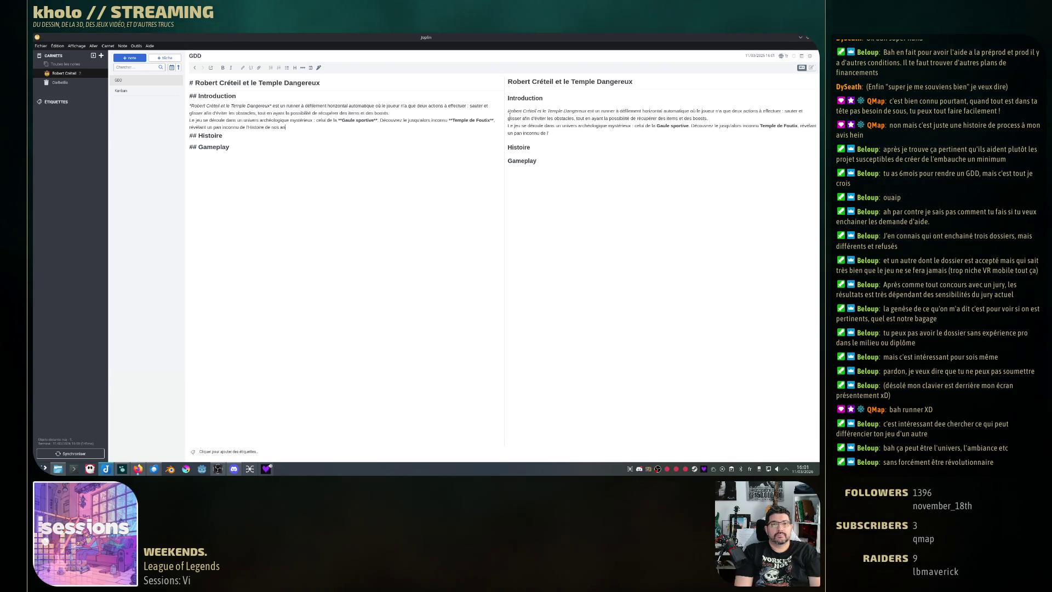
pyautogui.write('cê')
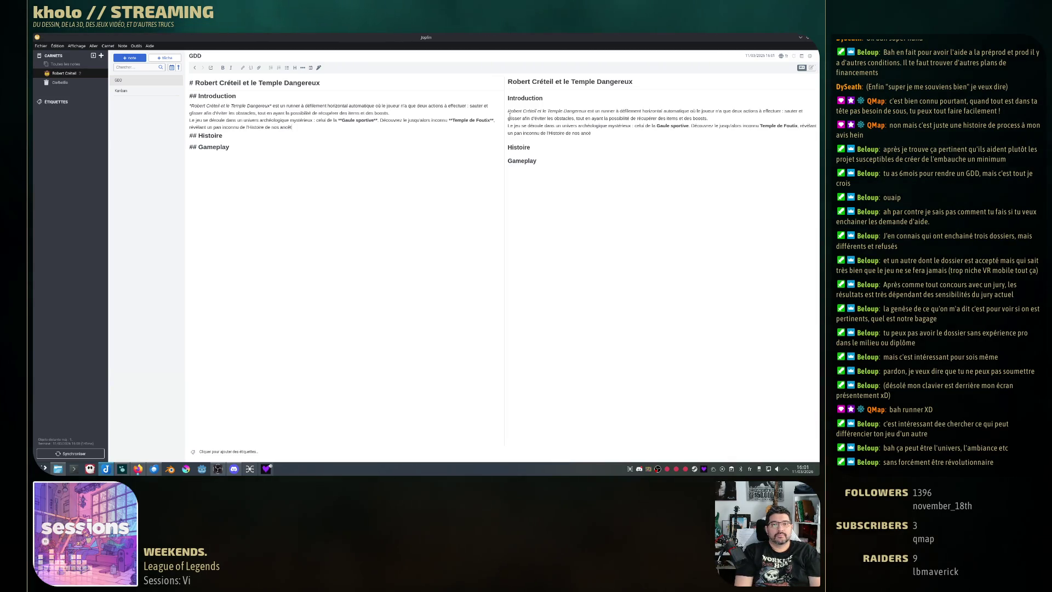
pyautogui.write('tres les Gau')
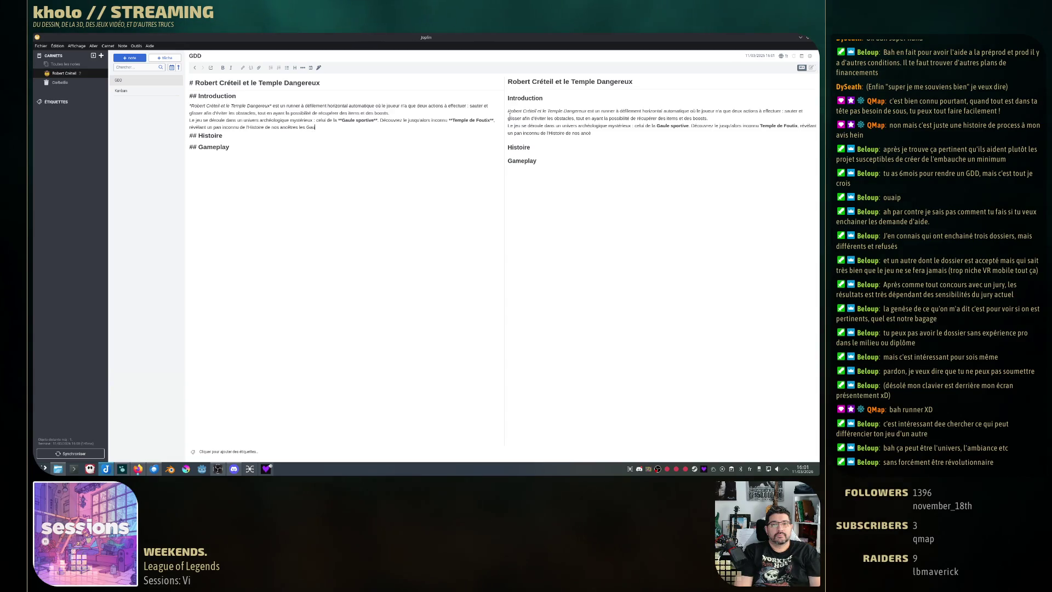
pyautogui.write('lois.')
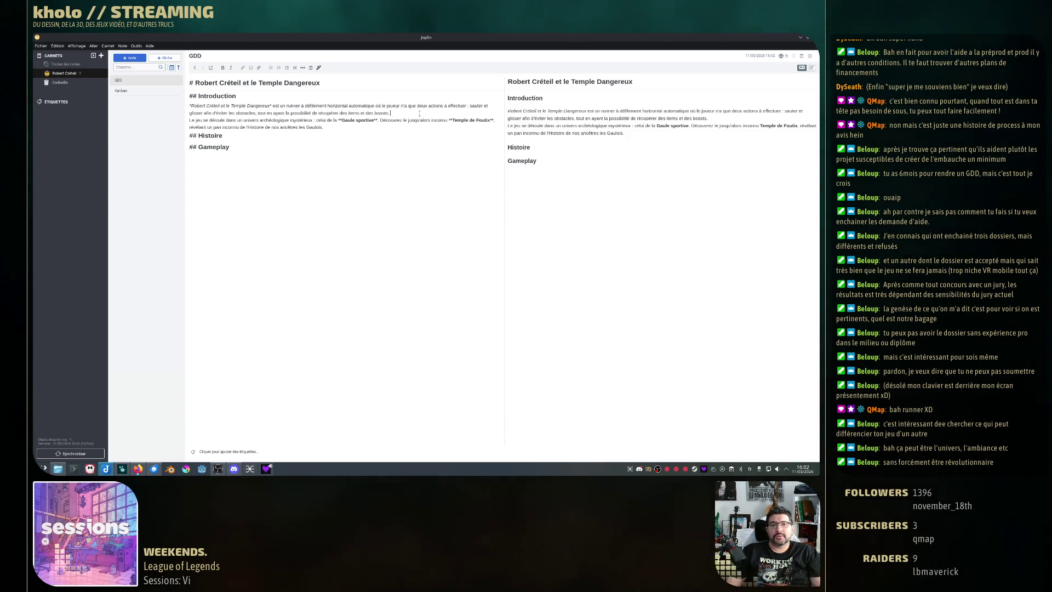
# Separate the two Introduction paragraphs with a blank line and start ', à travers des graphismes 3D'.
pyautogui.press('Return')
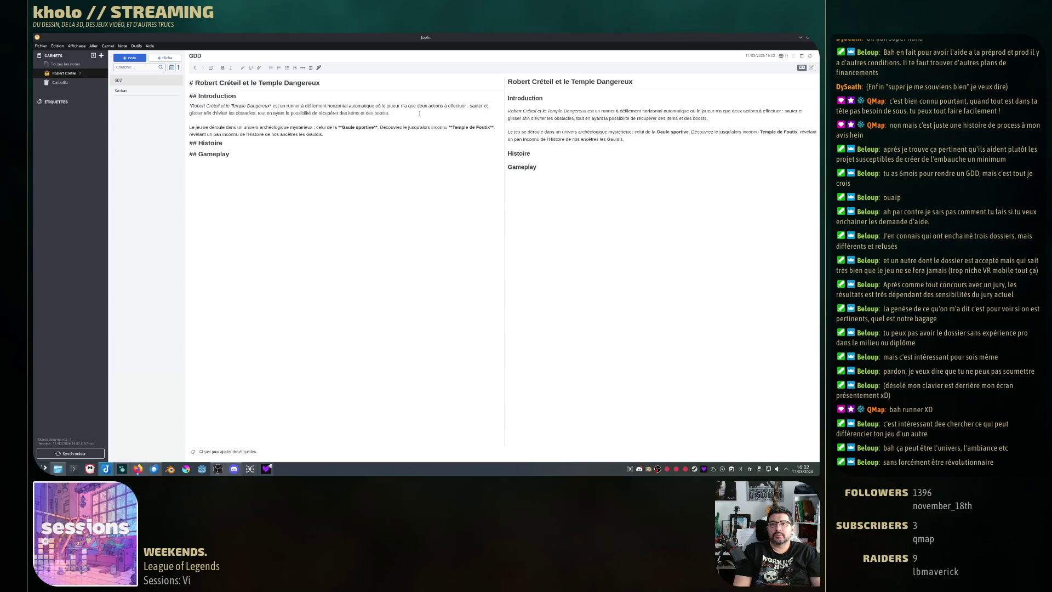
pyautogui.press('BackSpace')
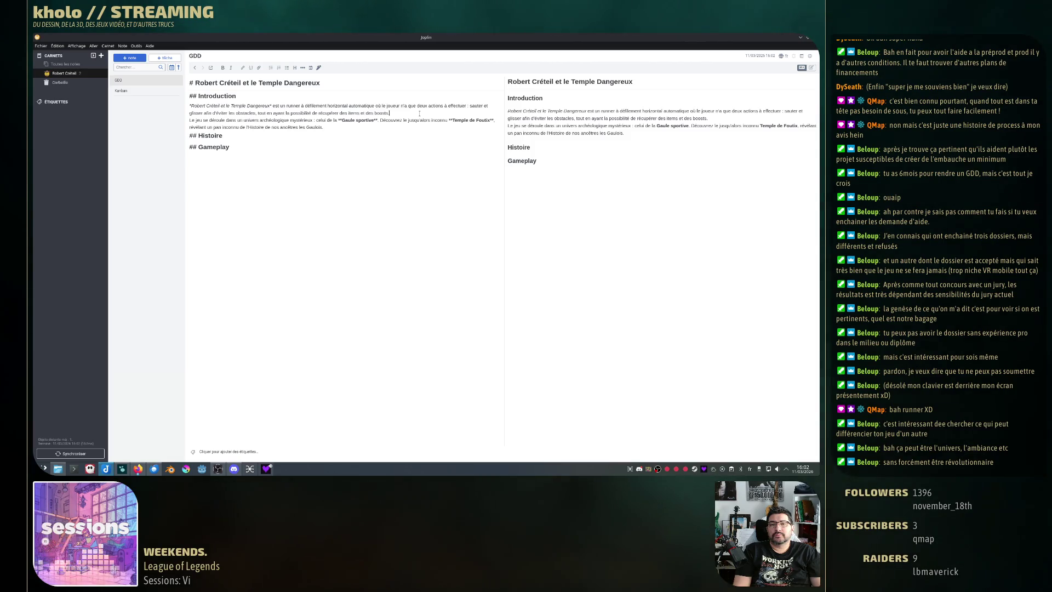
pyautogui.press('Return')
pyautogui.press('End')
pyautogui.press('Return')
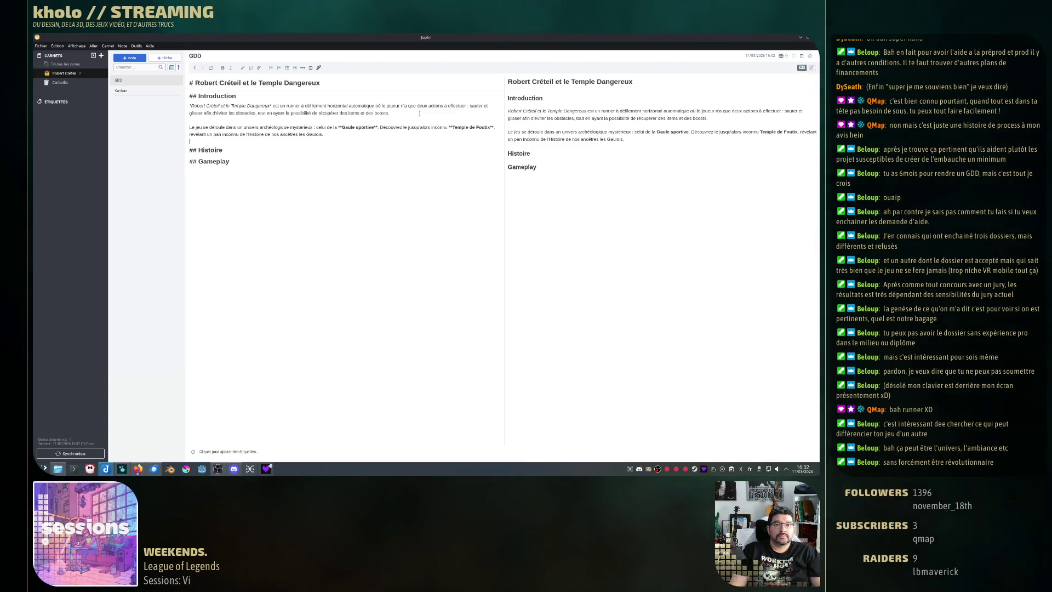
pyautogui.press('Return')
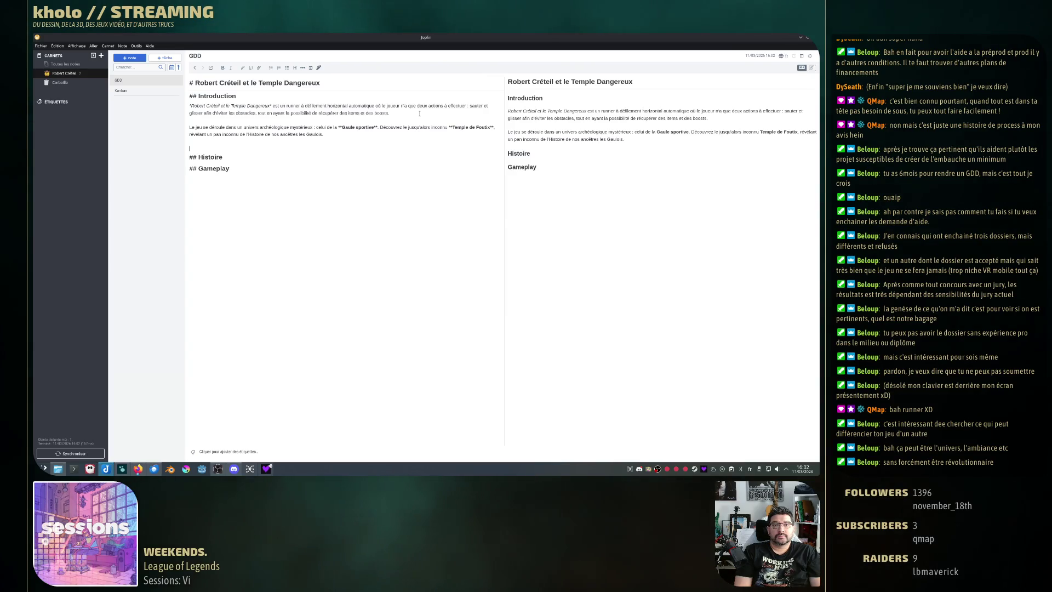
pyautogui.press('BackSpace')
pyautogui.press('BackSpace')
pyautogui.press('BackSpace')
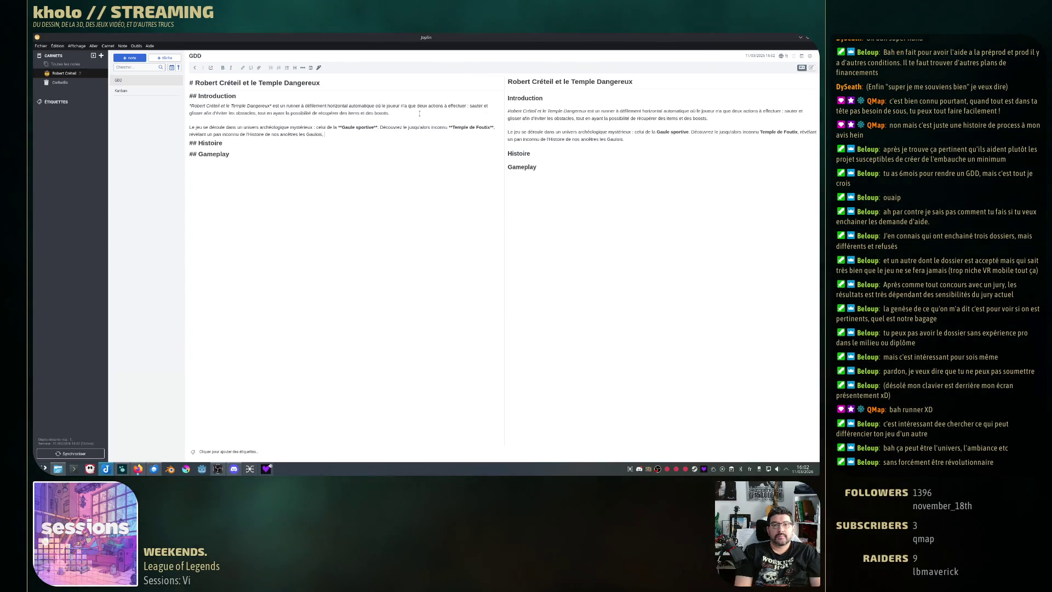
pyautogui.write(', à trav')
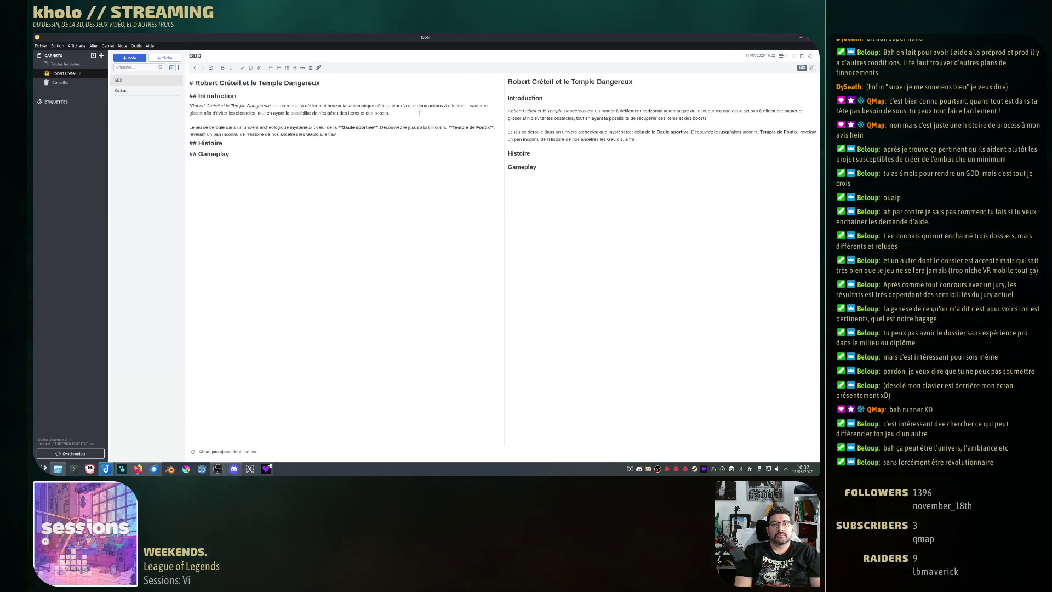
pyautogui.write('ers des graphismes ')
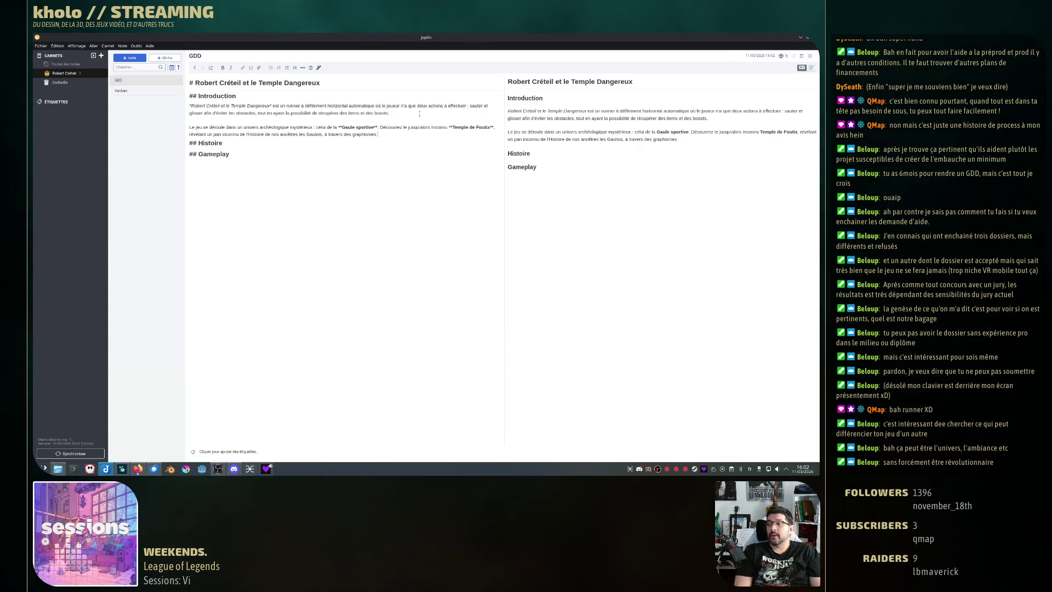
pyautogui.write('3D')
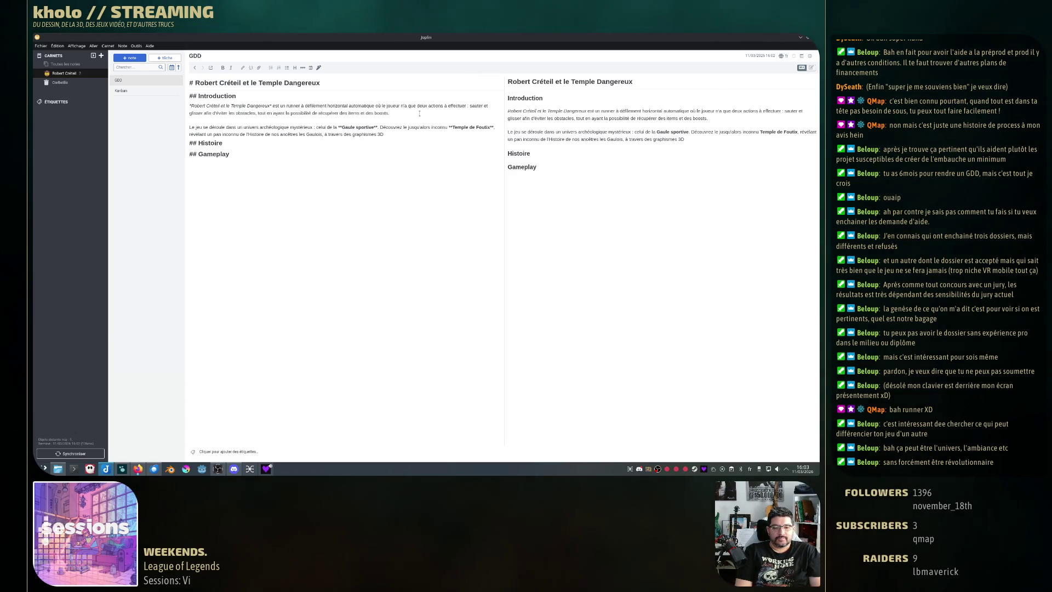
# Finish the paragraph with 'aux formes simples, lisibles mais qui ne manquent pas de style.'.
pyautogui.write(' au')
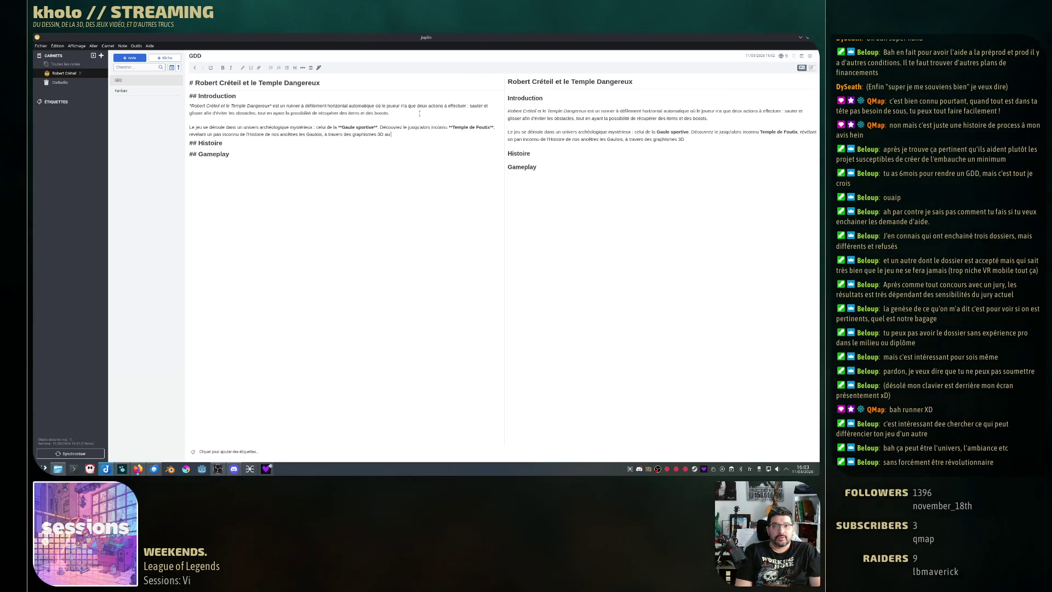
pyautogui.write('x formes v')
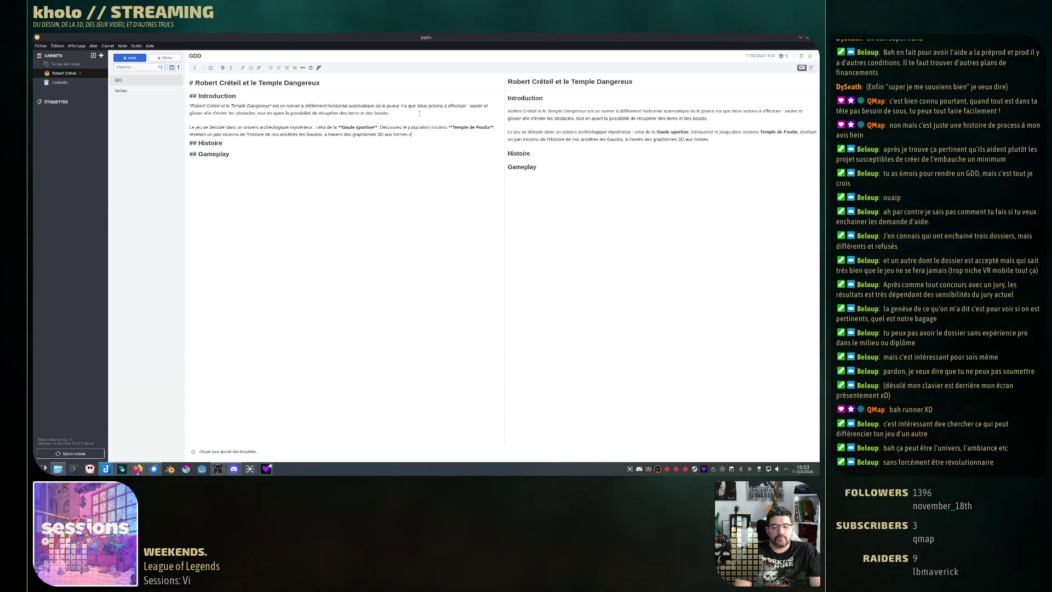
pyautogui.write('o')
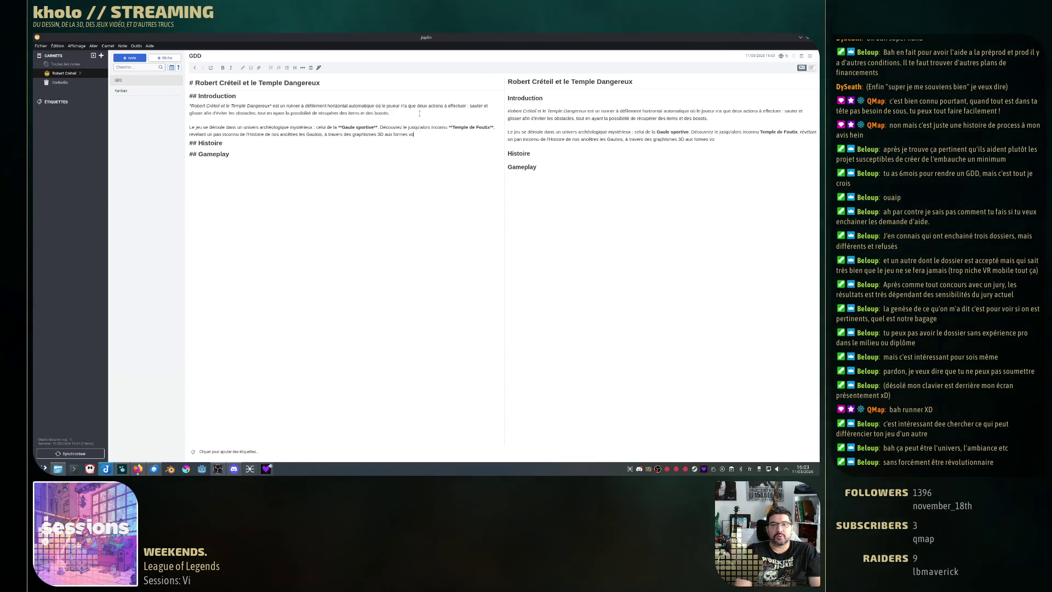
pyautogui.write('luptu')
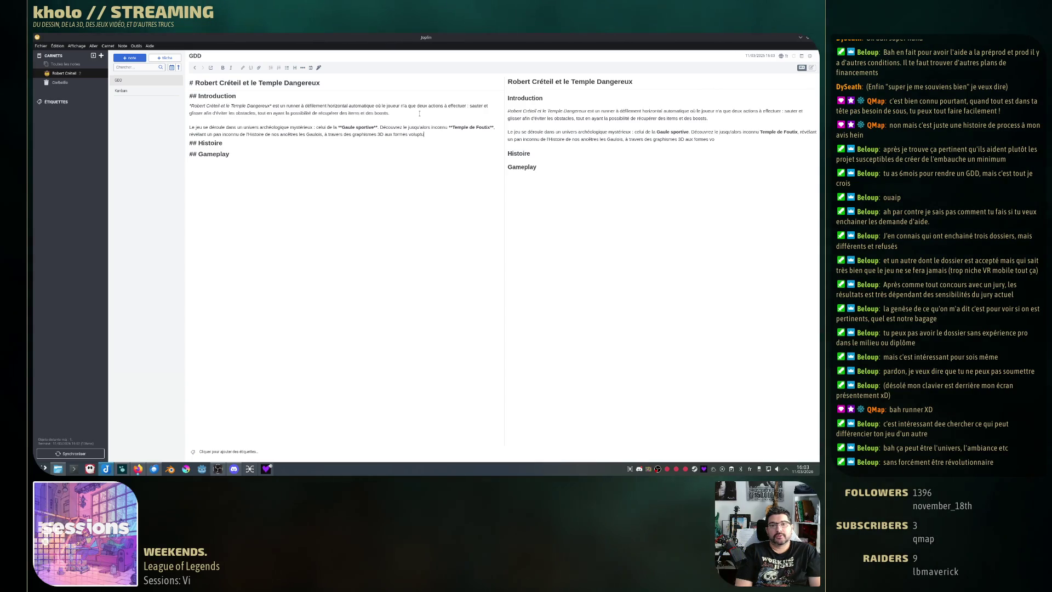
pyautogui.write('euses')
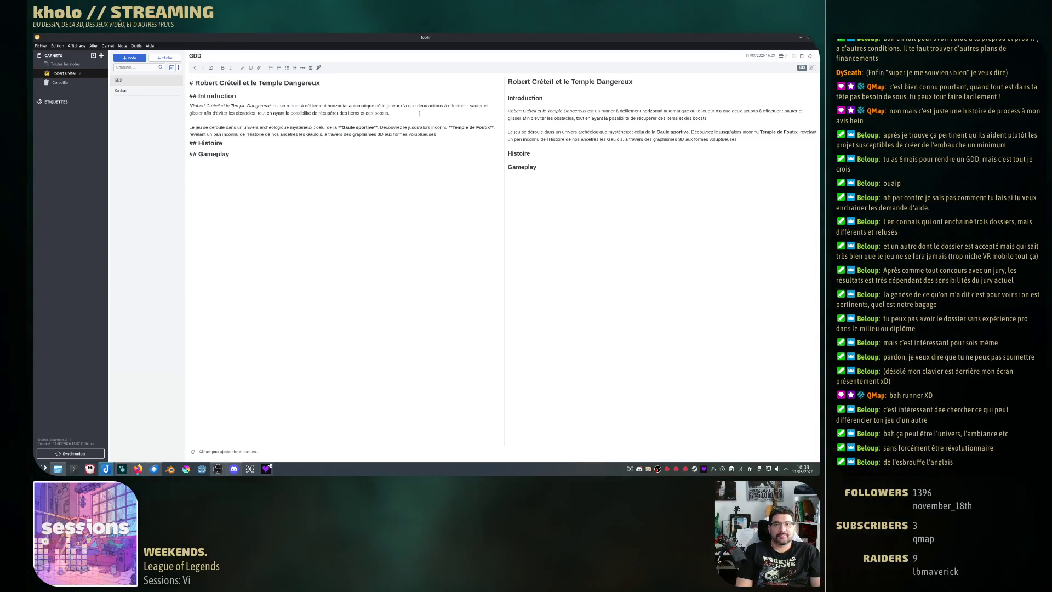
pyautogui.hotkey('ctrl', 'BackSpace')
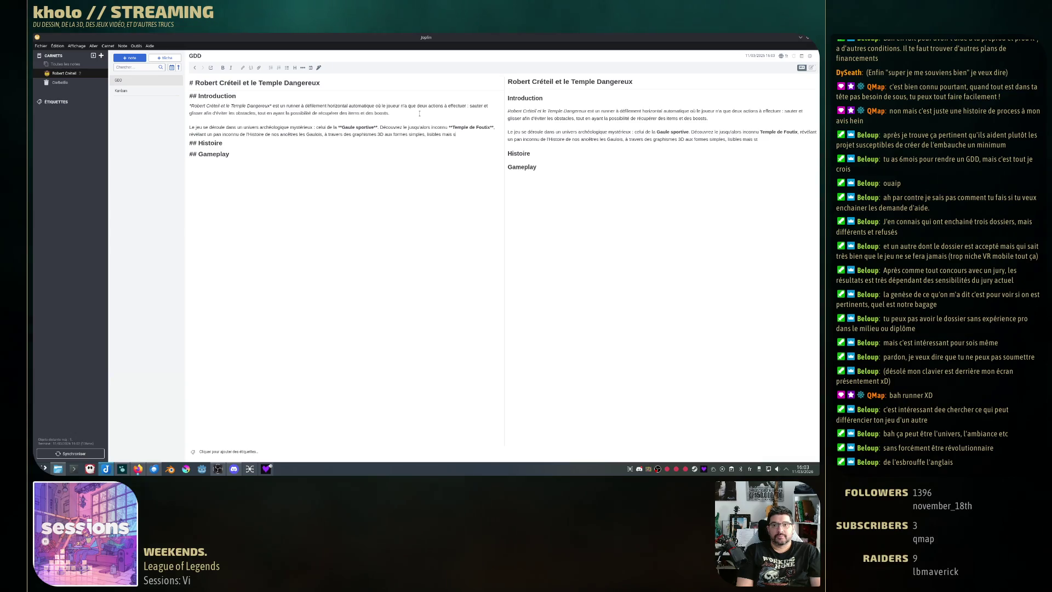
pyautogui.write('nquent pas de sty')
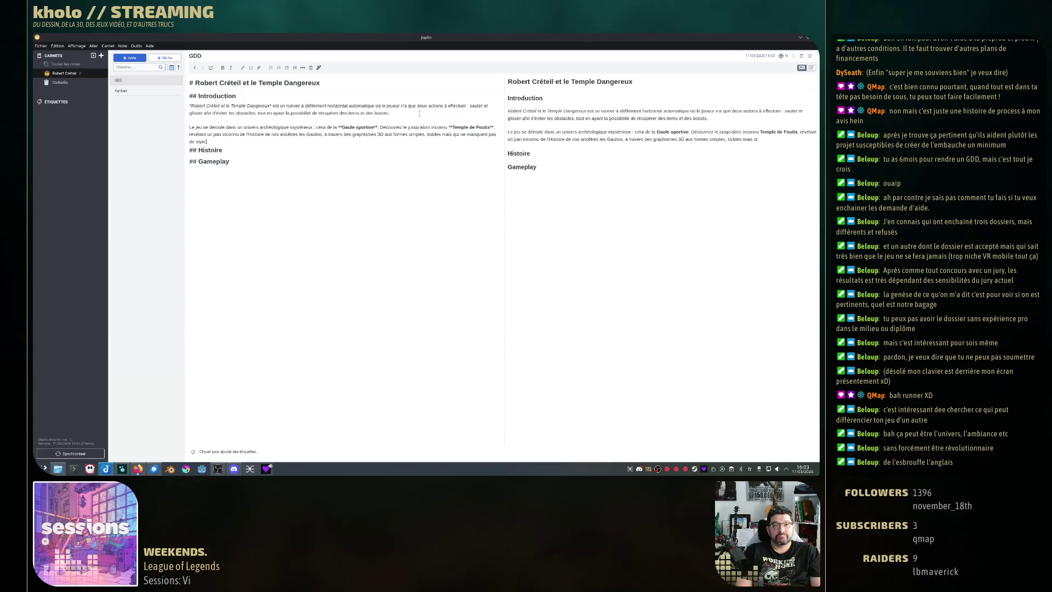
pyautogui.write('le.')
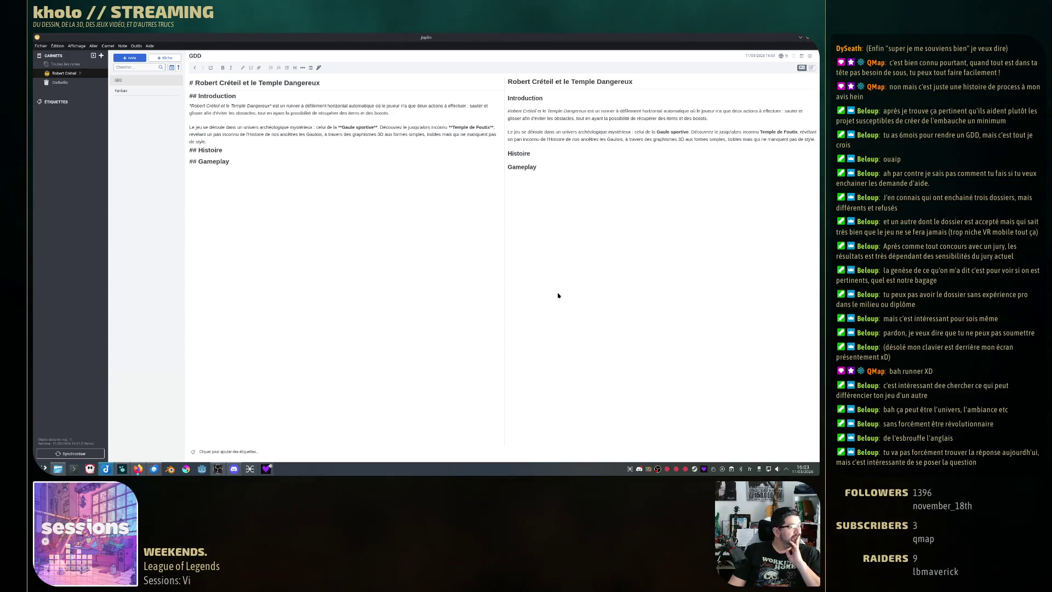
# Under Histoire, write 'Nous suivons Robert Créteil, un professeur d'histoire-géographie'.
pyautogui.click(359, 150)
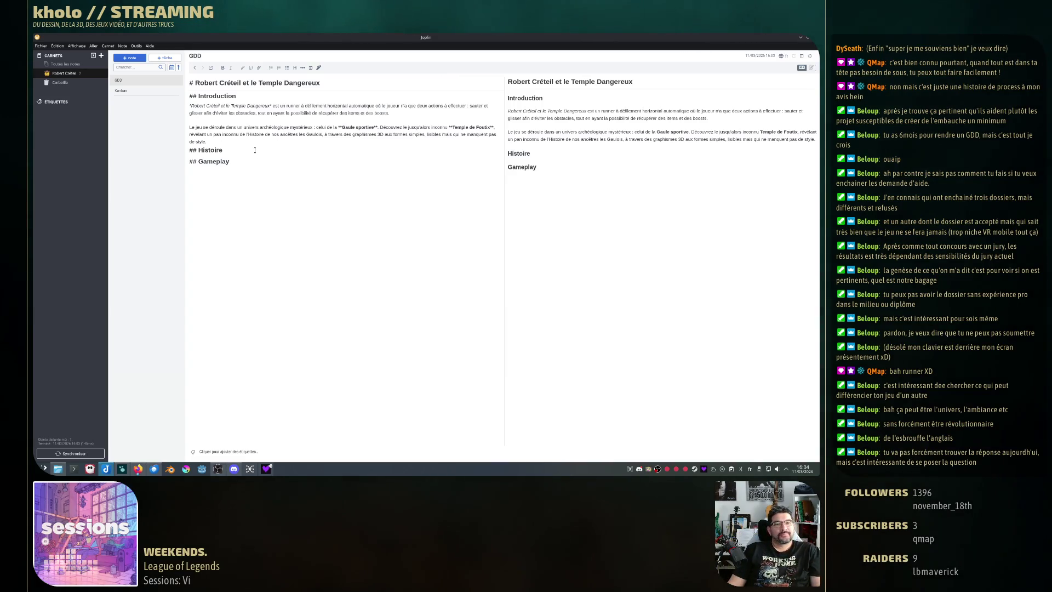
pyautogui.press('Return')
pyautogui.write('Nous')
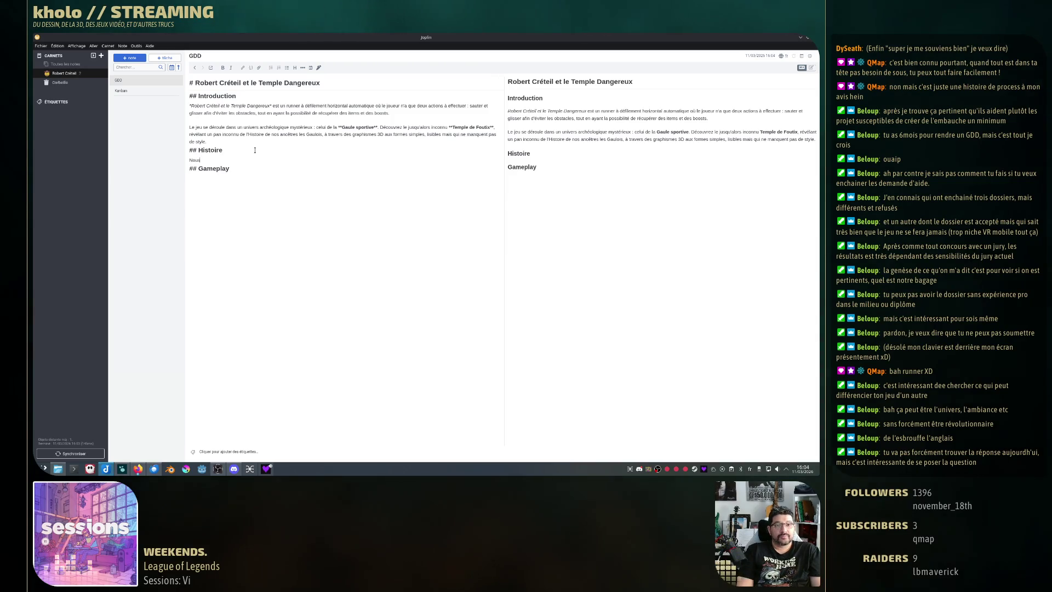
pyautogui.write(' suivons R')
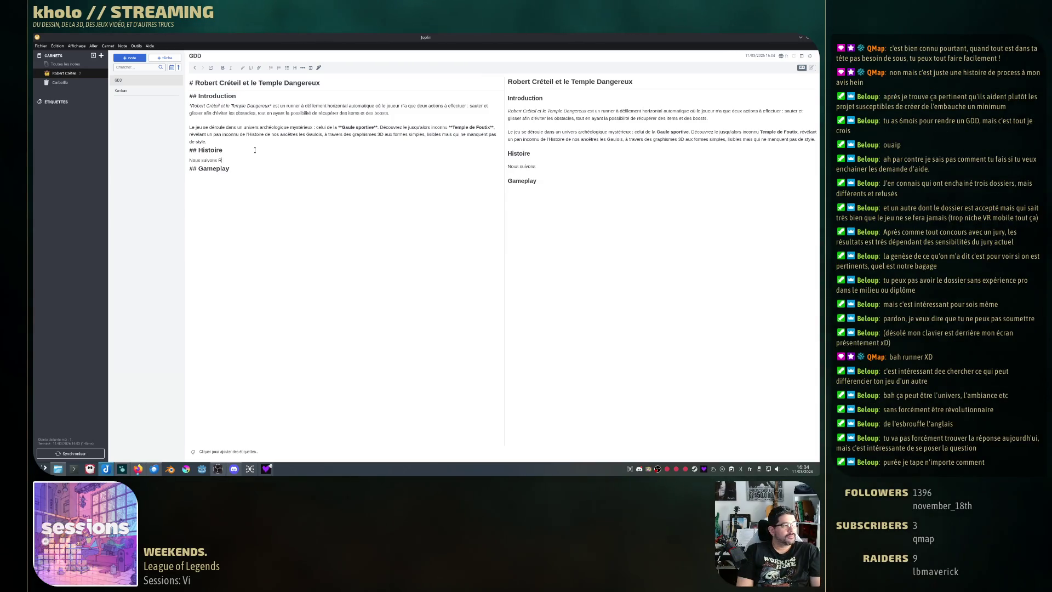
pyautogui.write('obert Créteil,')
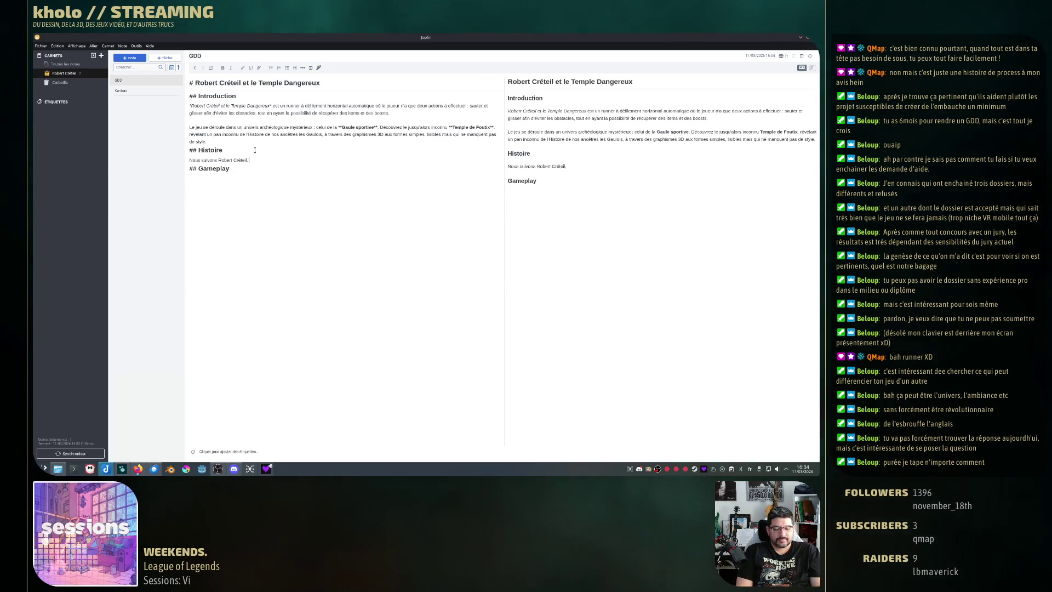
pyautogui.write('n')
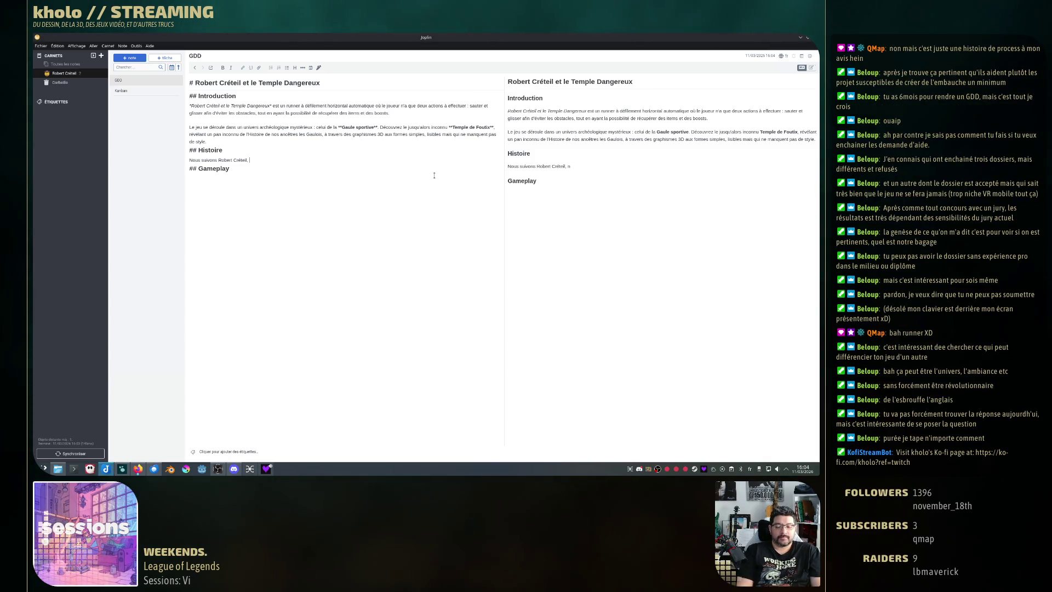
pyautogui.press('BackSpace')
pyautogui.write('un professeur')
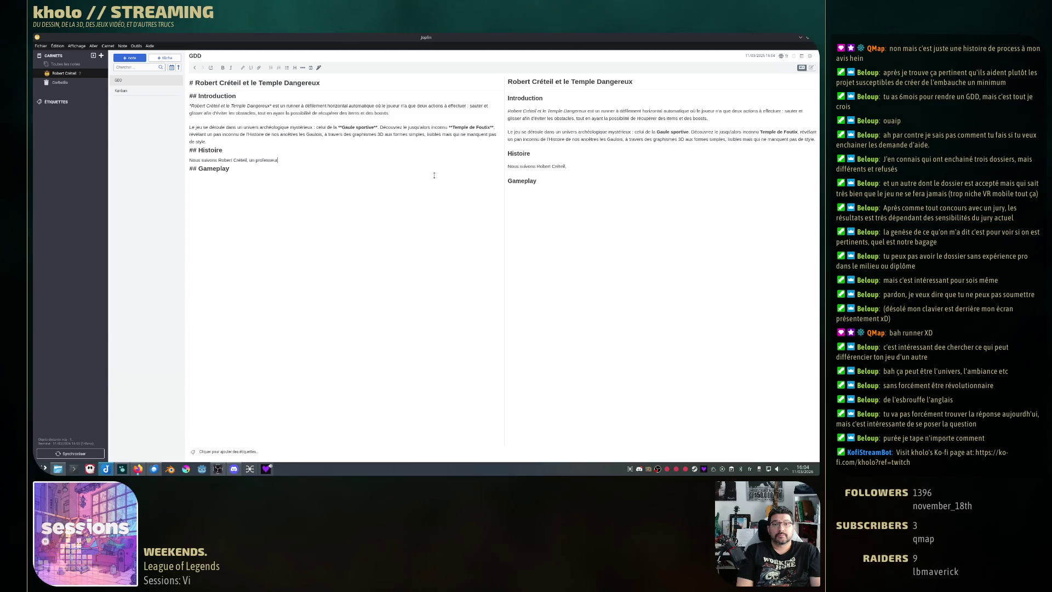
pyautogui.write(" d'Histoire")
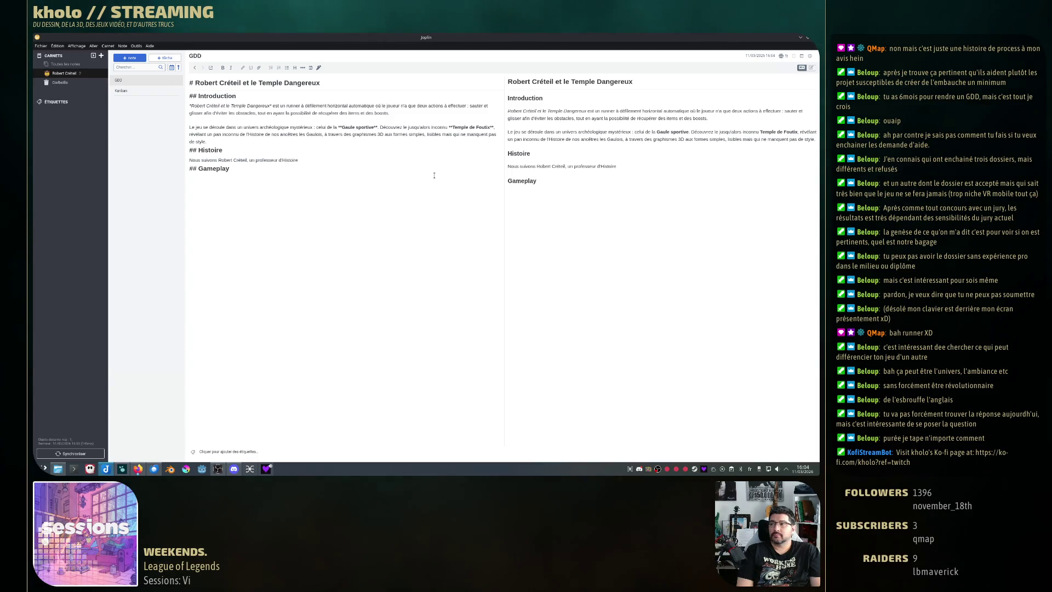
pyautogui.press('BackSpace')
pyautogui.press('BackSpace')
pyautogui.press('BackSpace')
pyautogui.write('histoire')
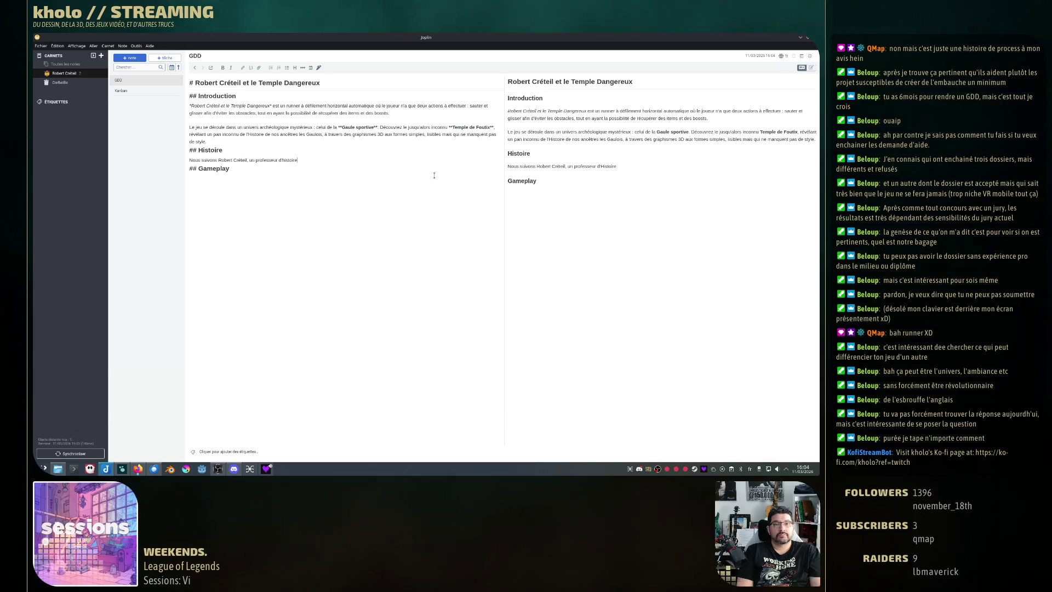
pyautogui.write('-géographie ')
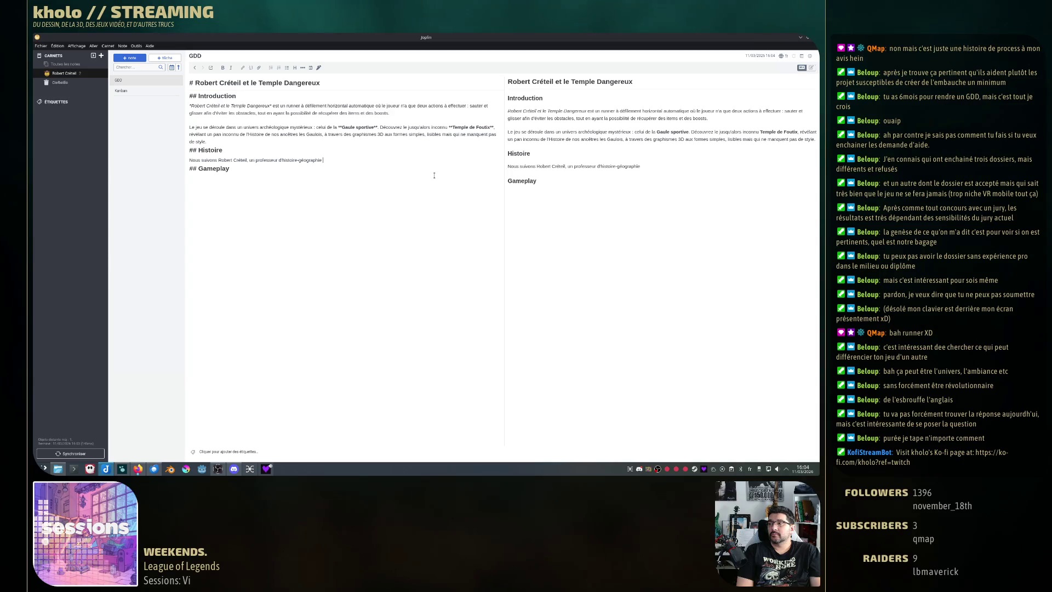
pyautogui.write('dans un')
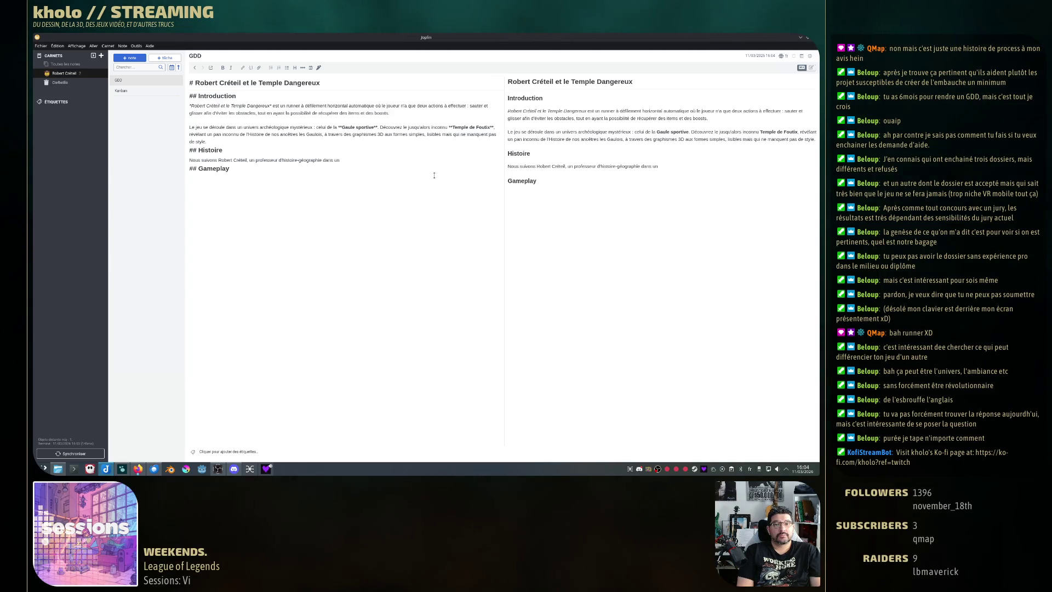
# End the teacher's description with 'qui rêve d'aventure et d'archéologie'.
pyautogui.press('BackSpace')
pyautogui.press('BackSpace')
pyautogui.press('BackSpace')
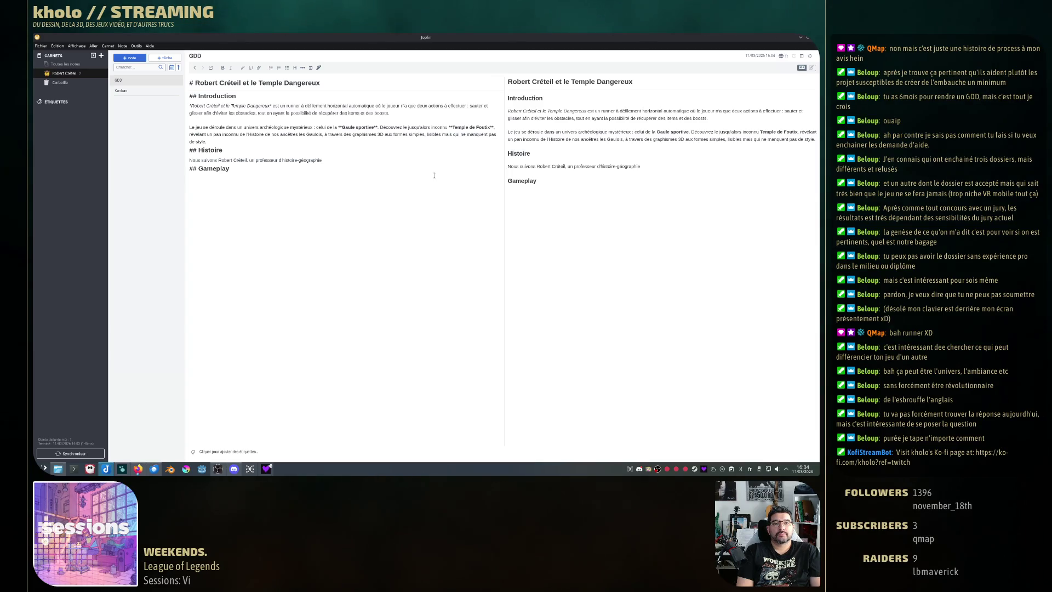
pyautogui.write(' fatigu')
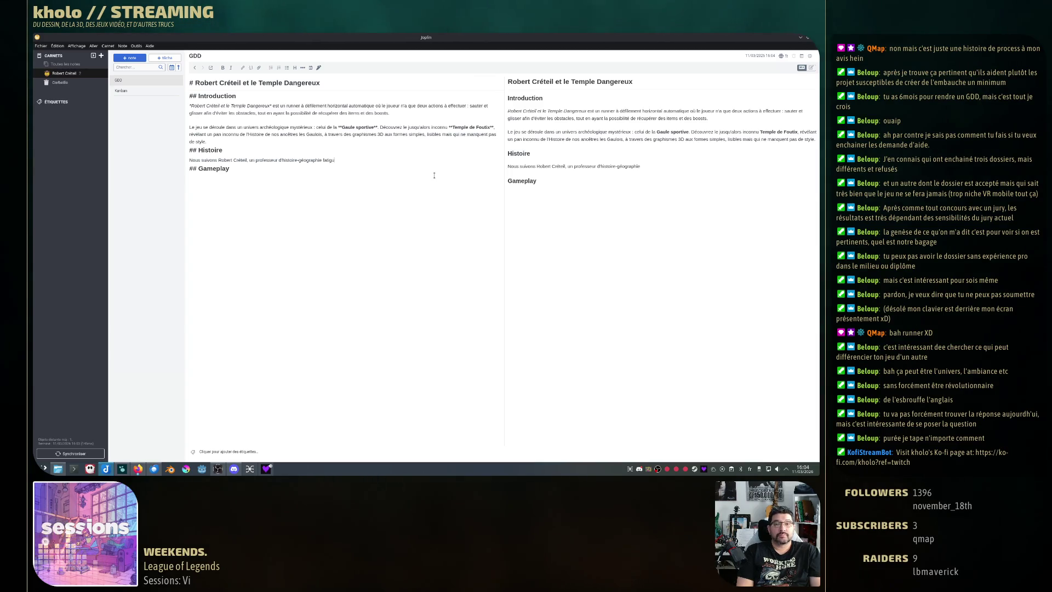
pyautogui.write("é d'en")
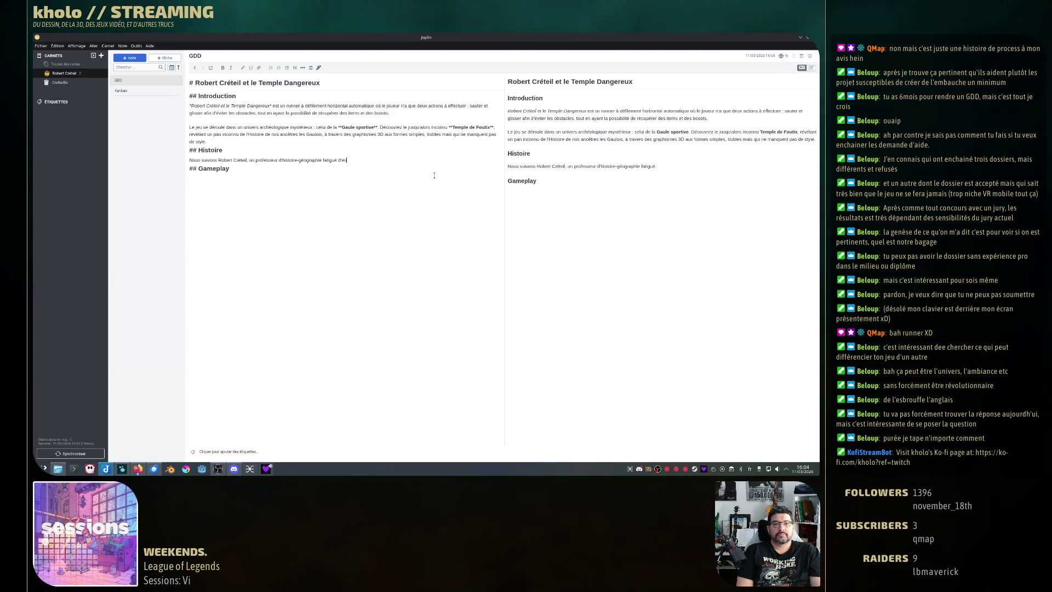
pyautogui.write('gner de')
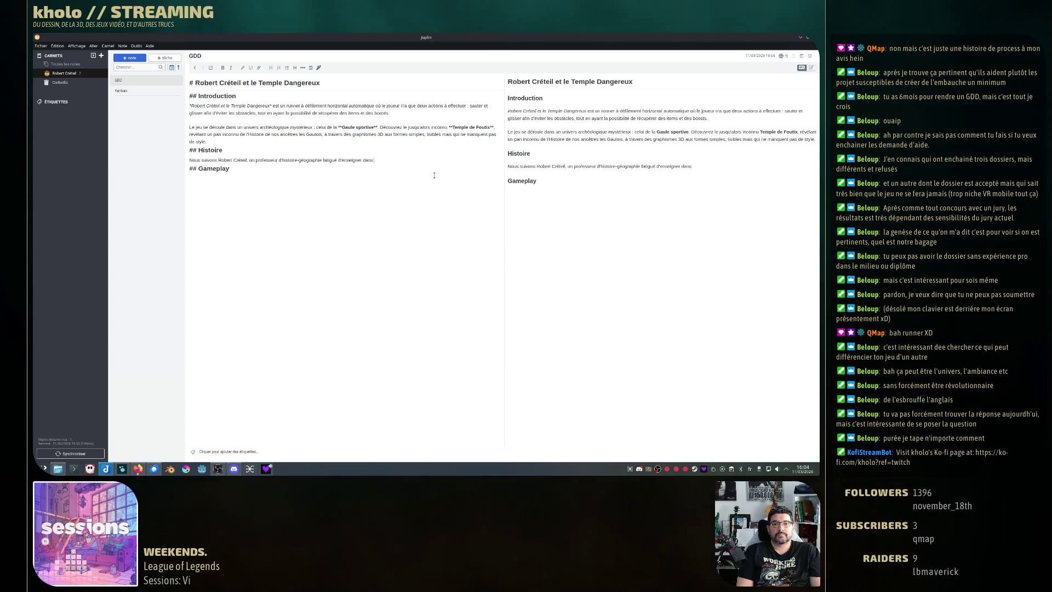
pyautogui.write('ée')
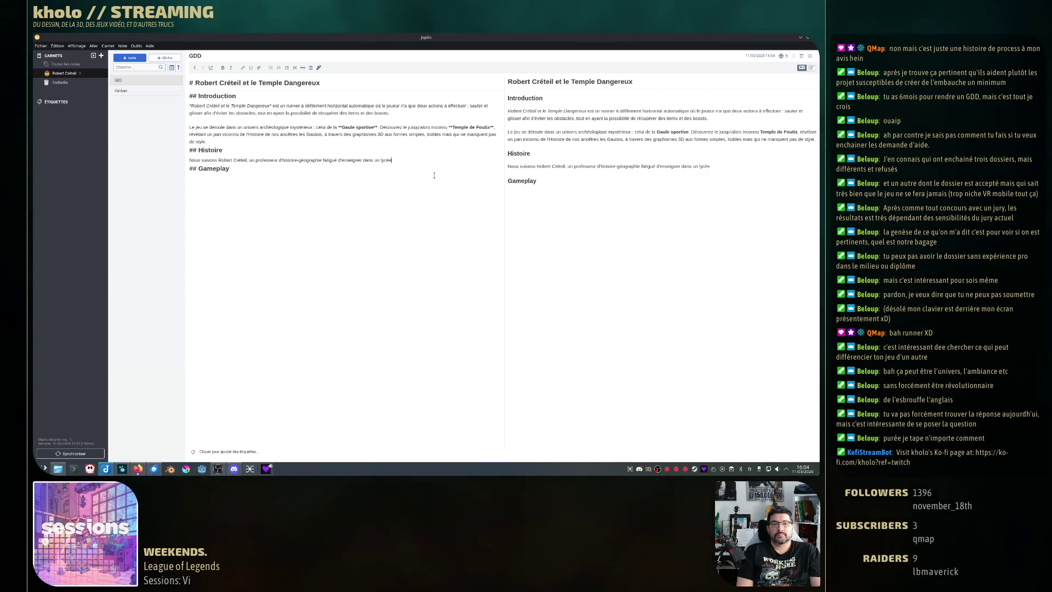
pyautogui.hotkey('ctrl', 'BackSpace')
pyautogui.hotkey('ctrl', 'BackSpace')
pyautogui.hotkey('ctrl', 'BackSpace')
pyautogui.hotkey('ctrl', 'BackSpace')
pyautogui.hotkey('ctrl', 'BackSpace')
pyautogui.hotkey('ctrl', 'BackSpace')
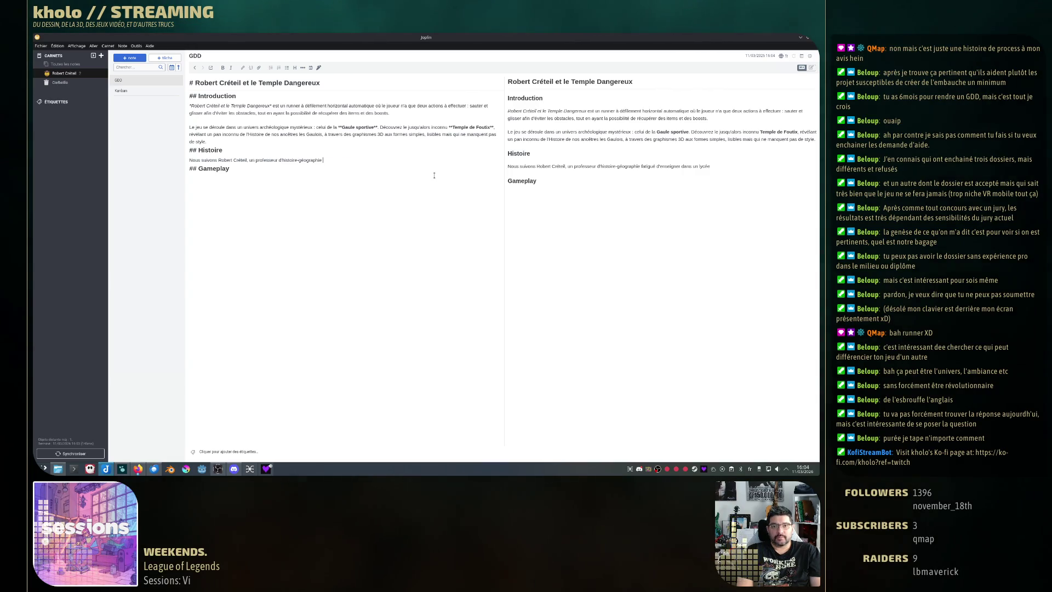
pyautogui.write('foufrustré')
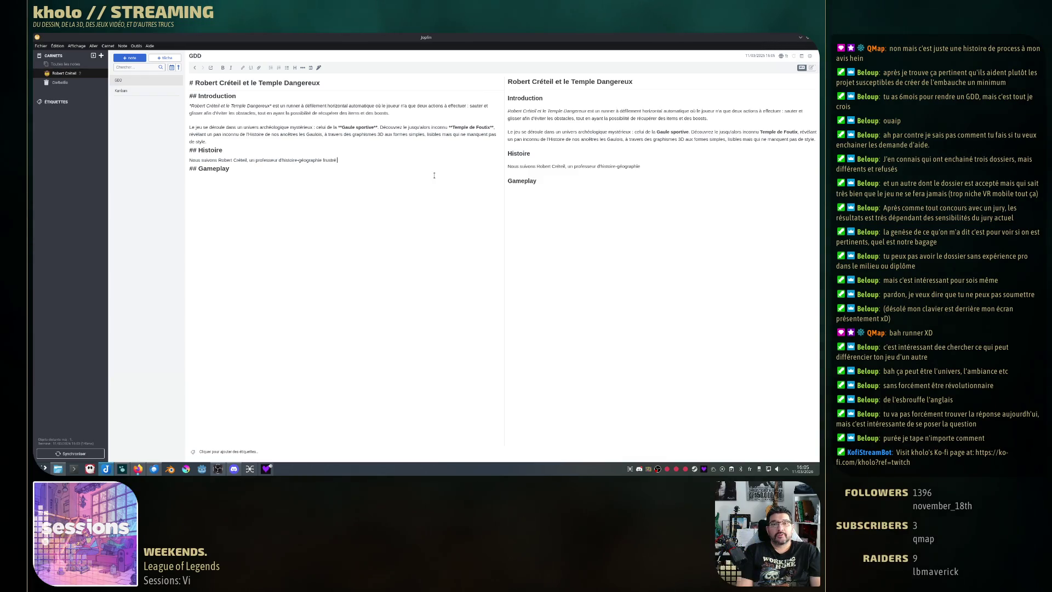
pyautogui.write(' de ne pa sa')
pyautogui.press('BackSpace')
pyautogui.press('BackSpace')
pyautogui.press('BackSpace')
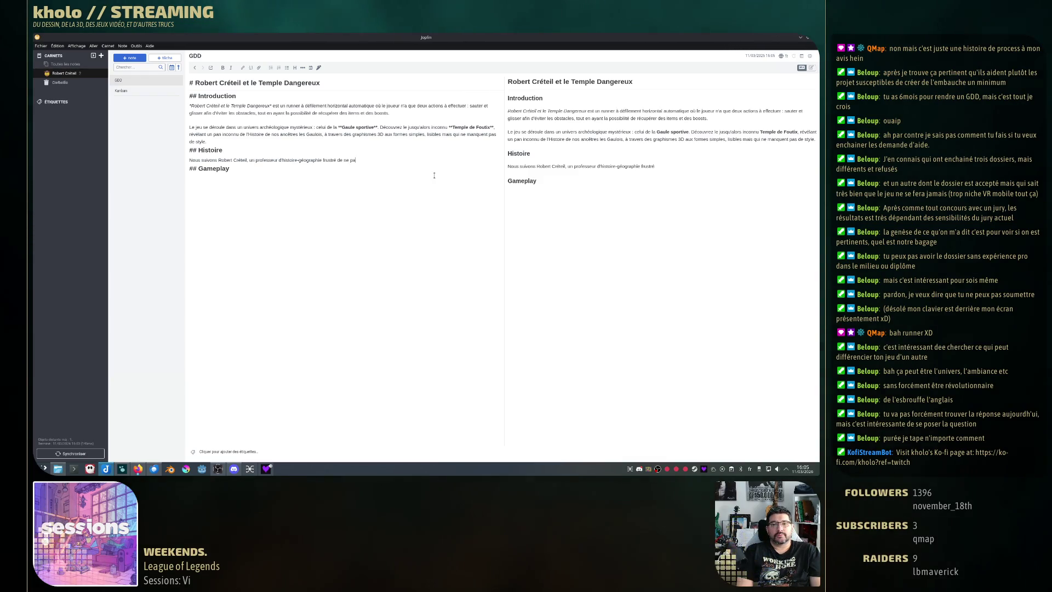
pyautogui.write('s avoir')
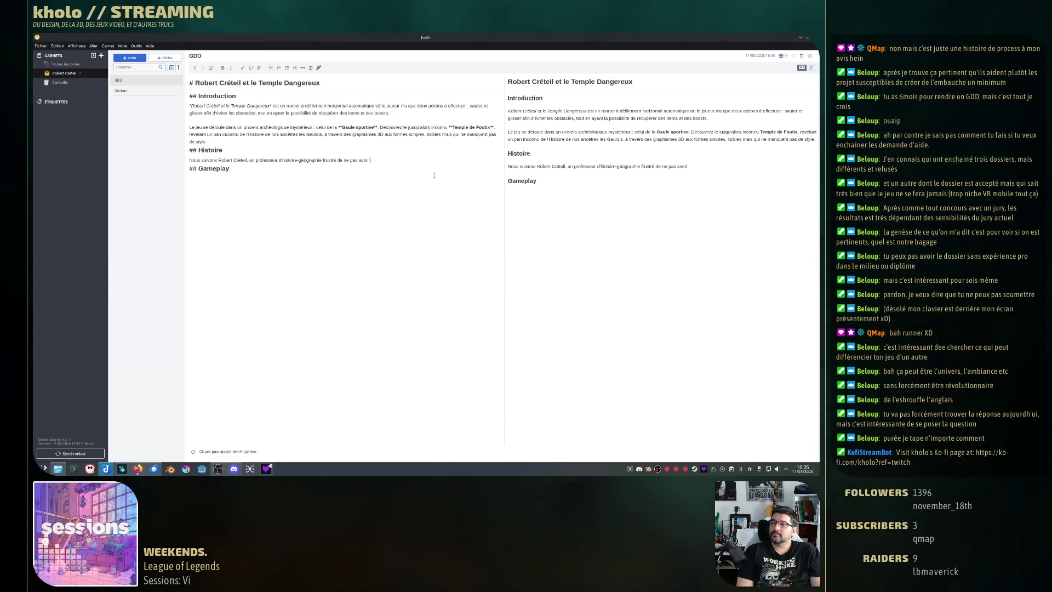
pyautogui.hotkey('ctrl', 'BackSpace')
pyautogui.hotkey('ctrl', 'BackSpace')
pyautogui.hotkey('ctrl', 'BackSpace')
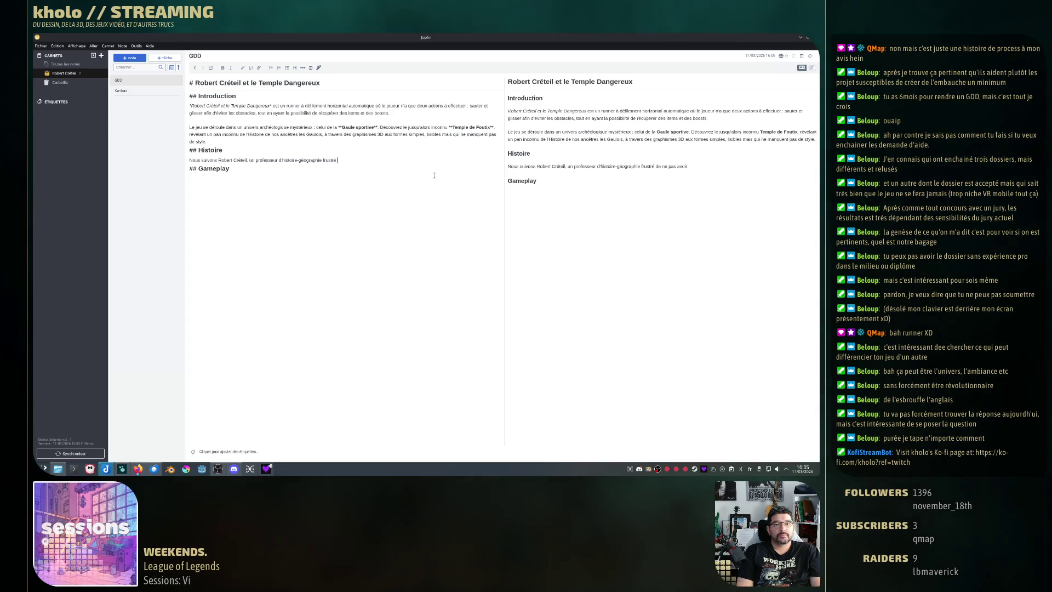
pyautogui.hotkey('ctrl', 'BackSpace')
pyautogui.write('qui rêve')
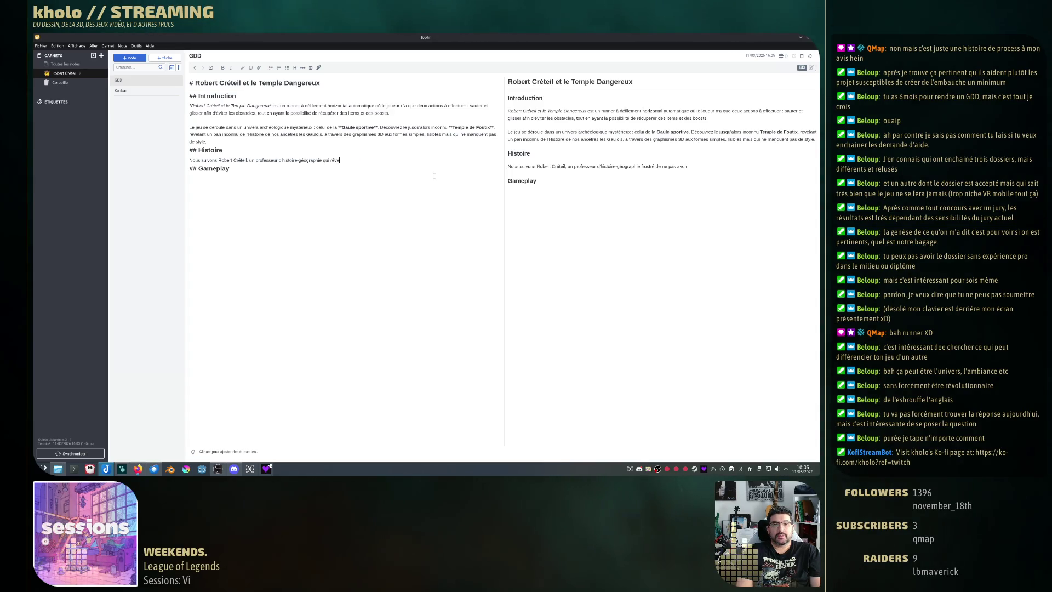
pyautogui.write(" d'aventu")
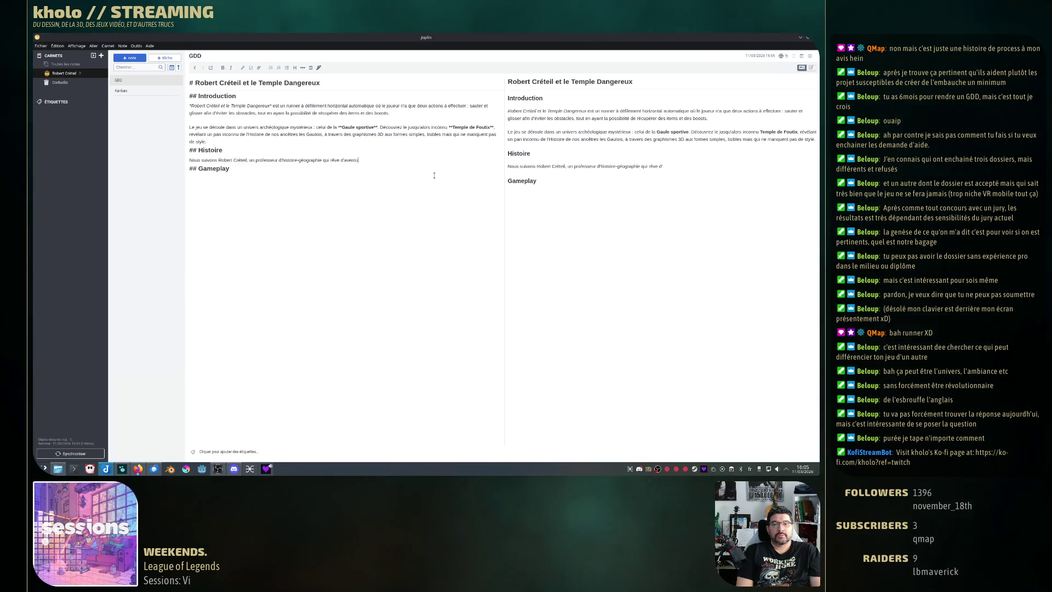
pyautogui.write("re et d'ar")
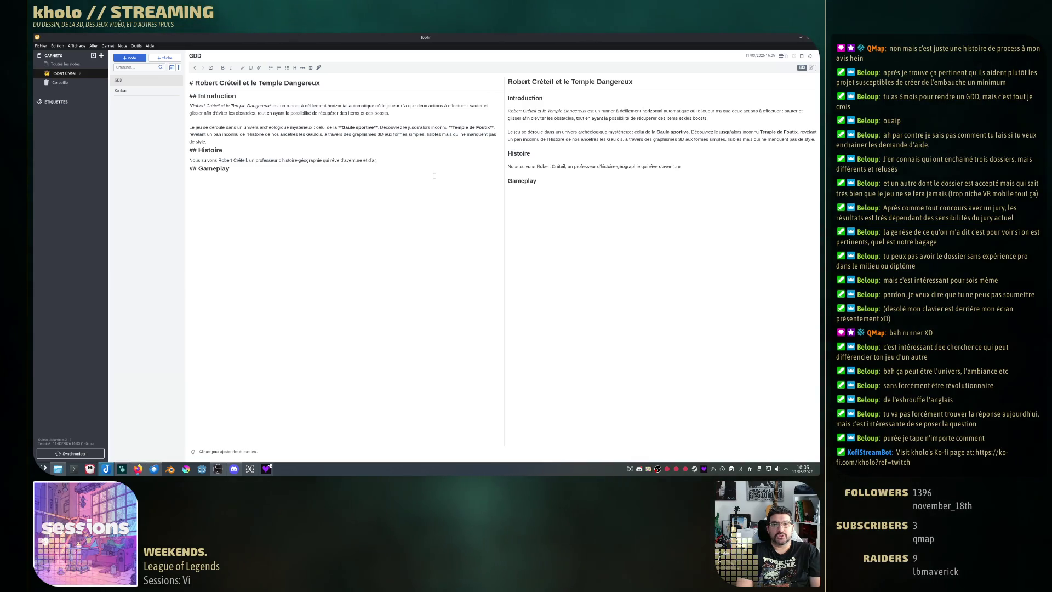
pyautogui.write('chéologi')
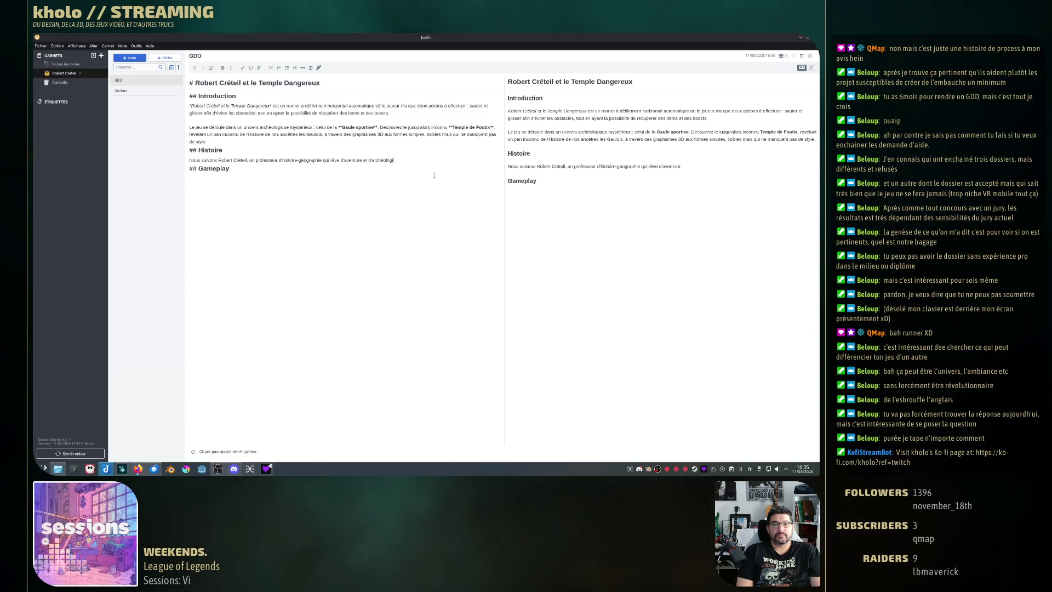
pyautogui.write('e')
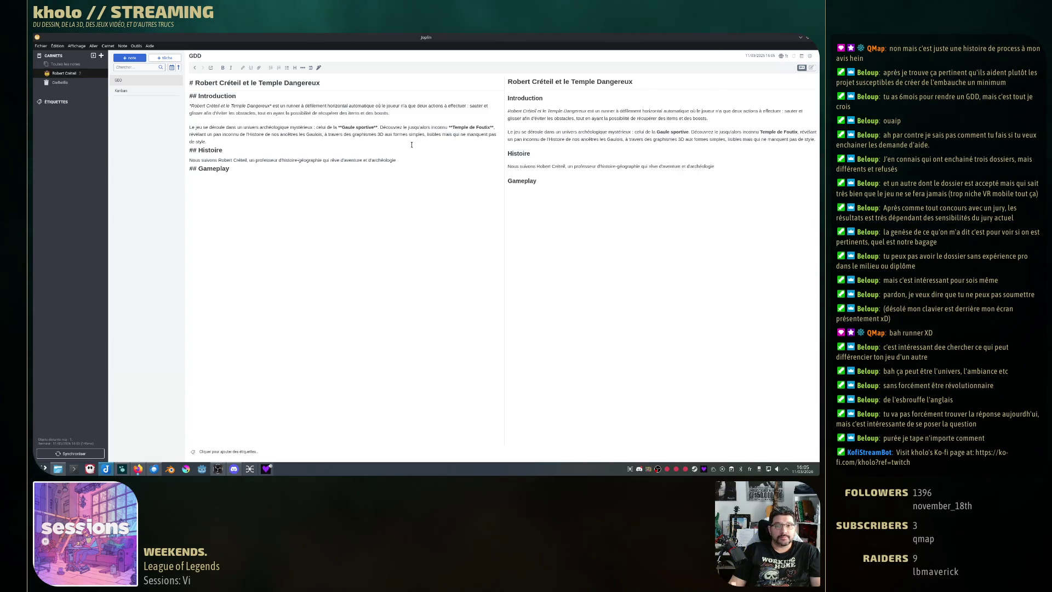
# Continue the Histoire line with ', et se retrouve enfermé dans le Temple de Foutix après une discussion'.
pyautogui.hotkey('alt', 'Tab')
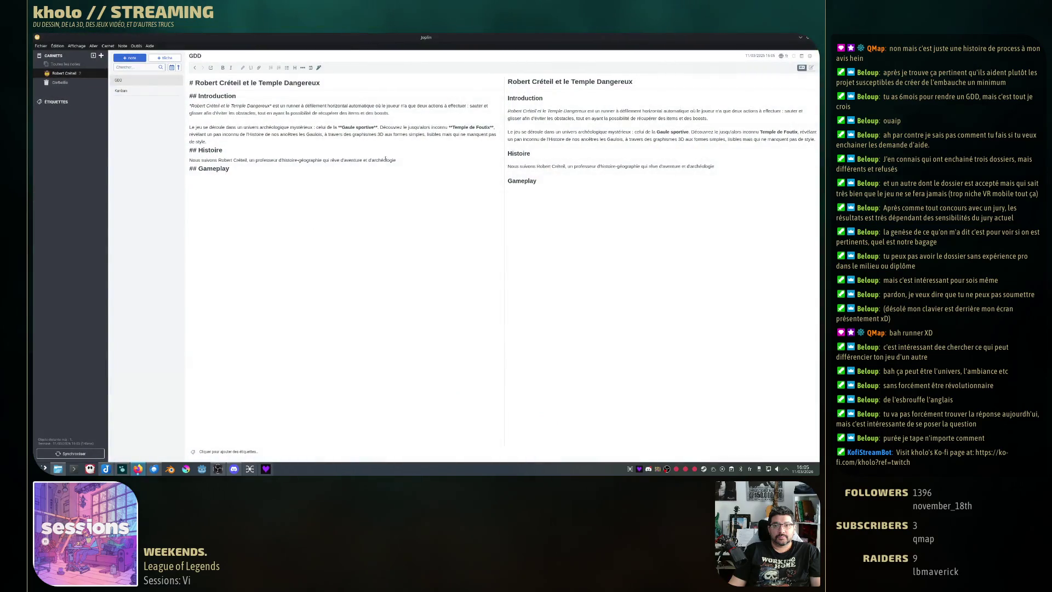
pyautogui.click(575, 177)
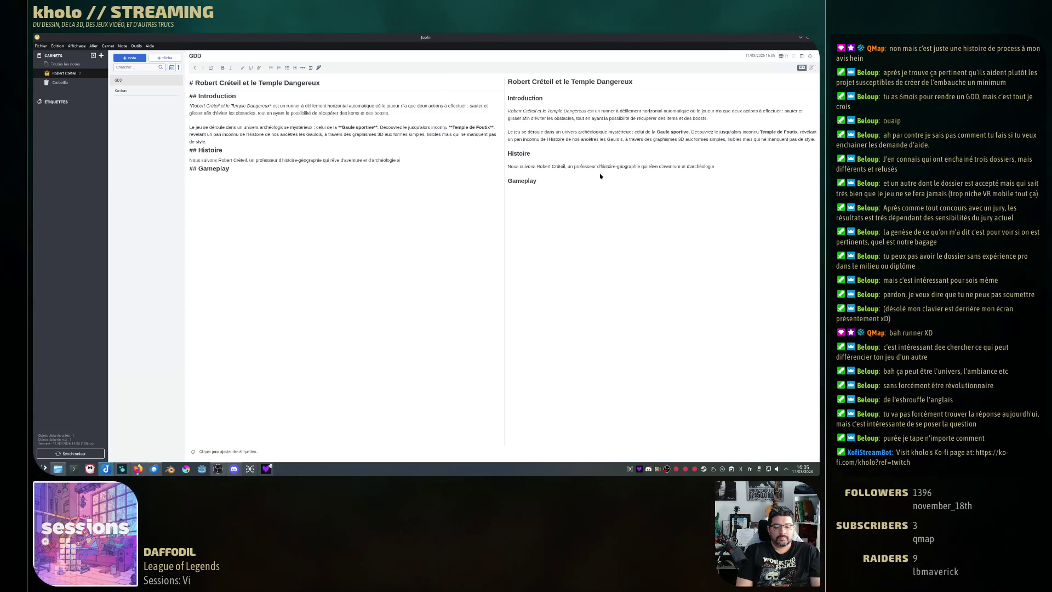
pyautogui.write('près')
pyautogui.press('BackSpace')
pyautogui.press('BackSpace')
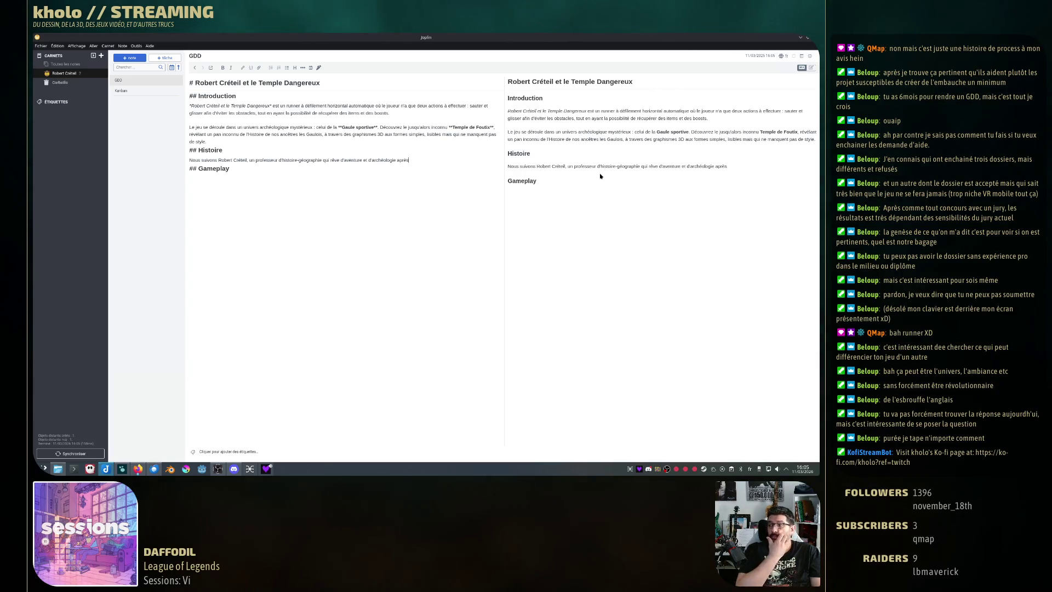
pyautogui.write('e retro')
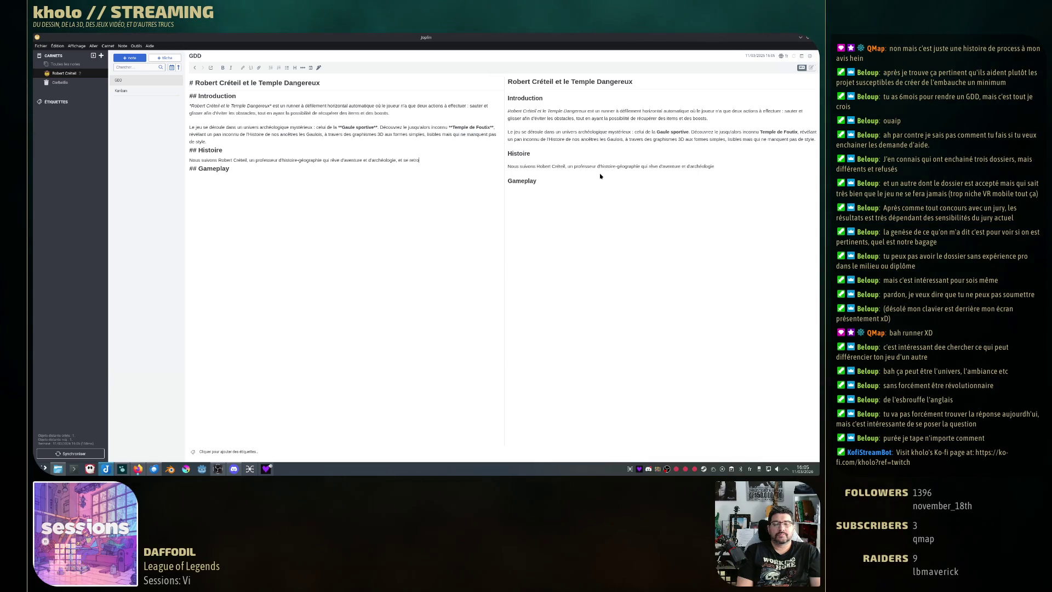
pyautogui.write('uve')
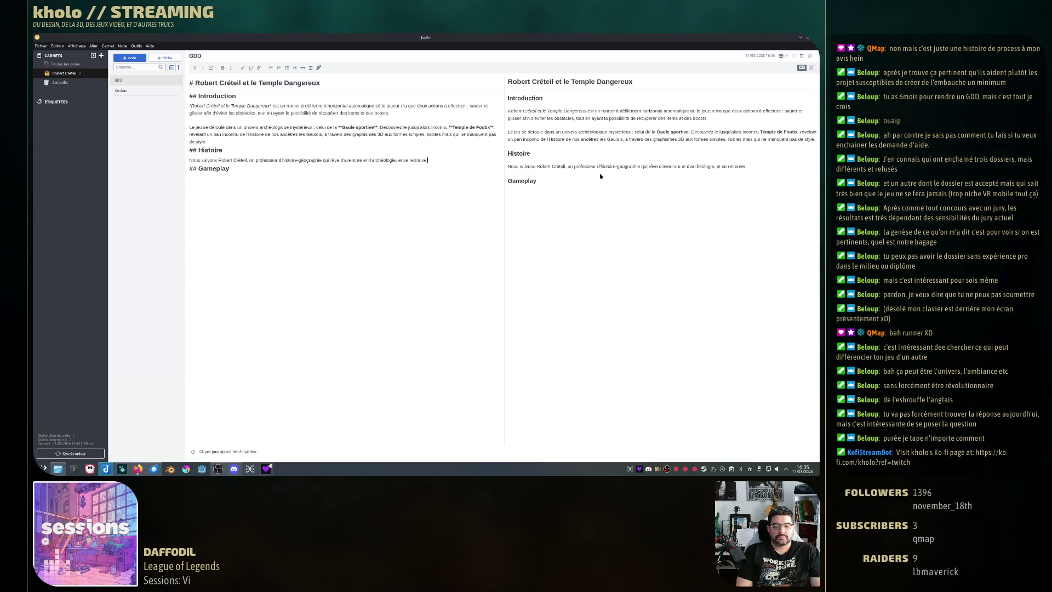
pyautogui.write(' enfermé')
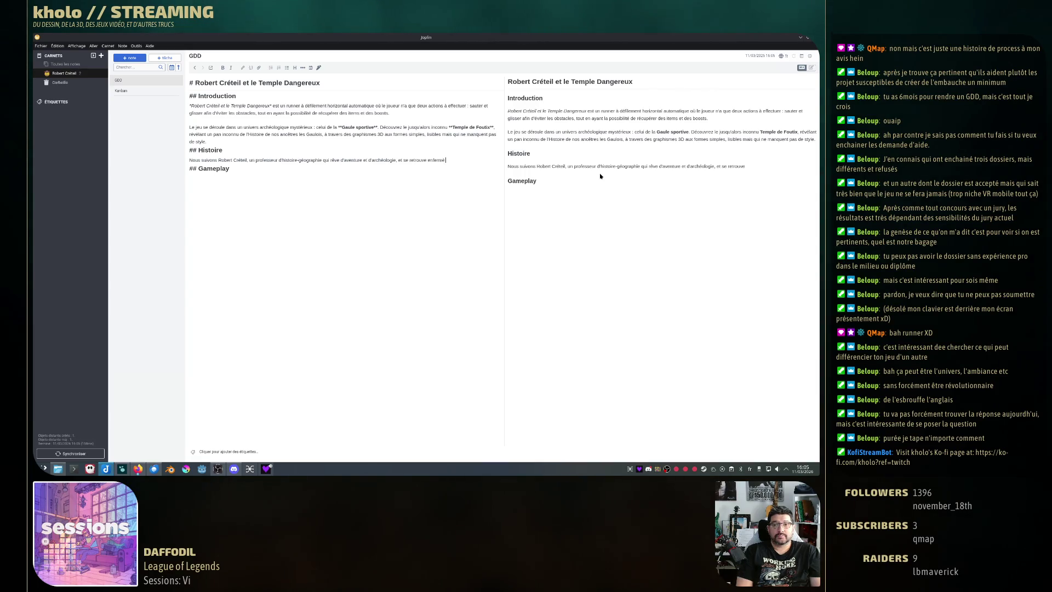
pyautogui.write(' dans le Temple')
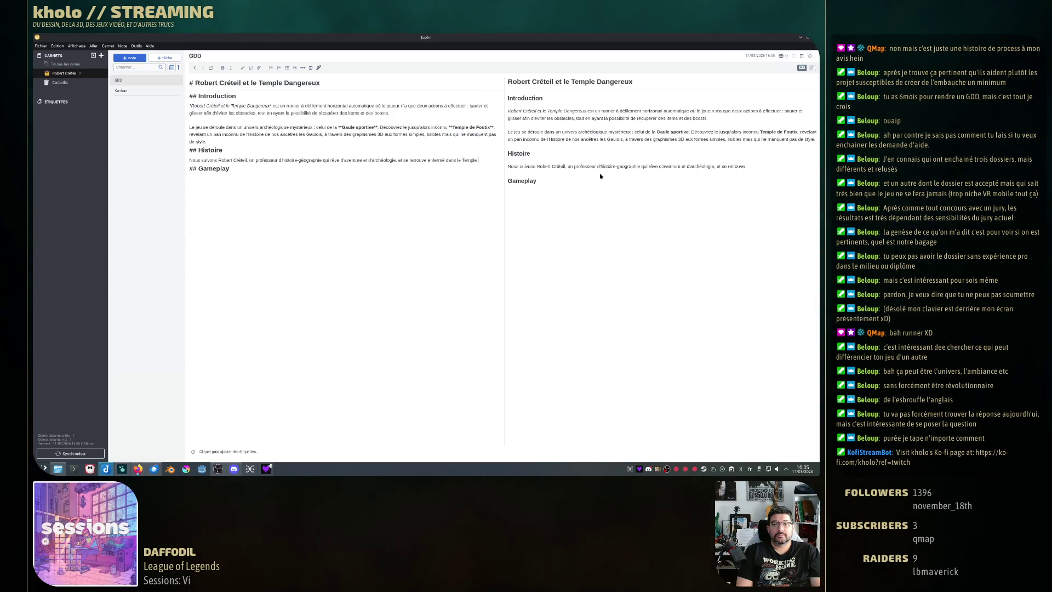
pyautogui.write(' de Foutix')
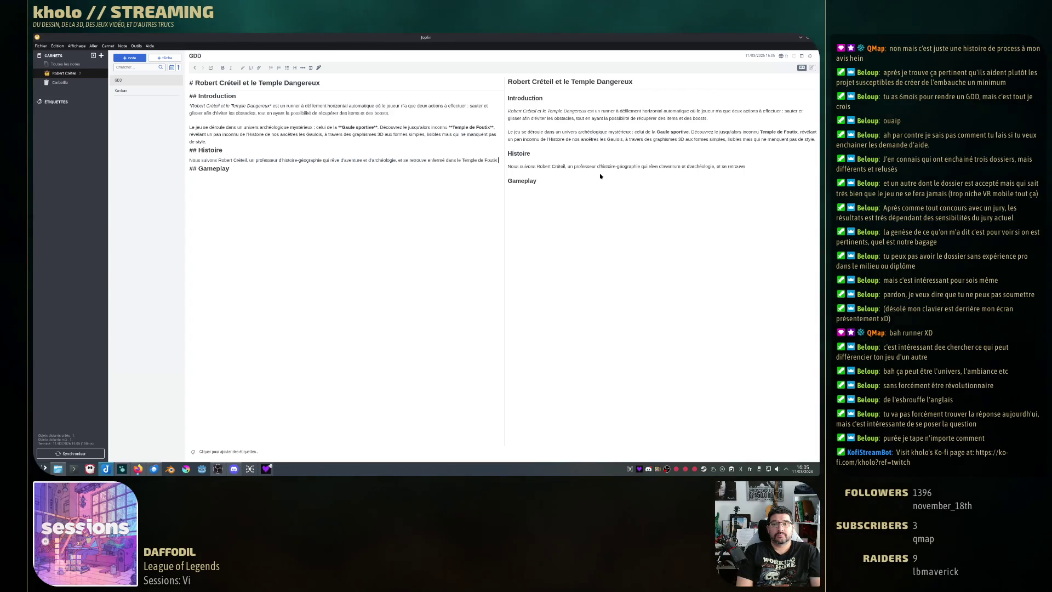
pyautogui.write(' après')
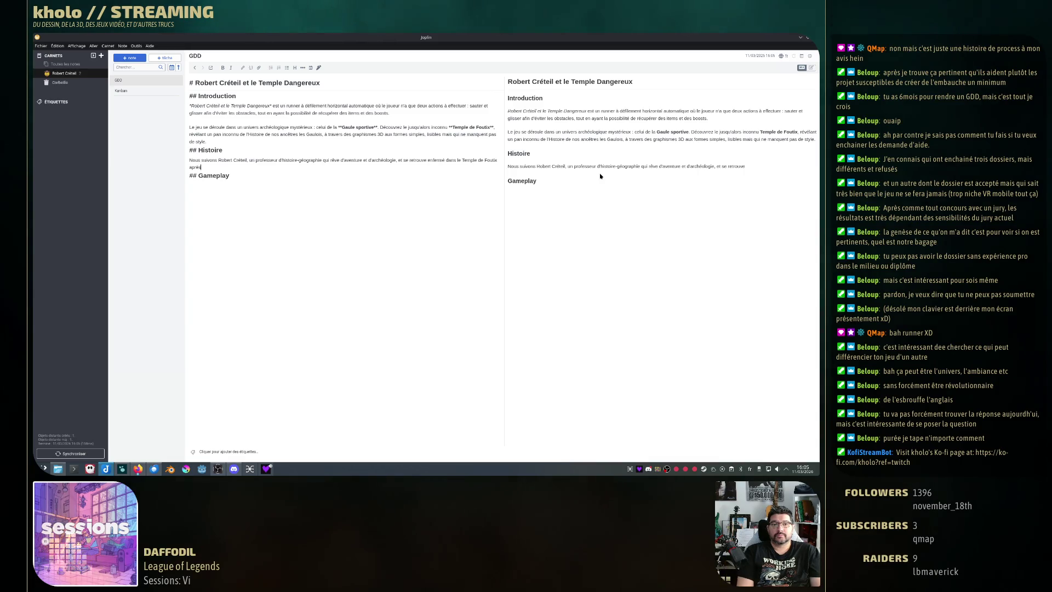
pyautogui.write(' une discussion qui a')
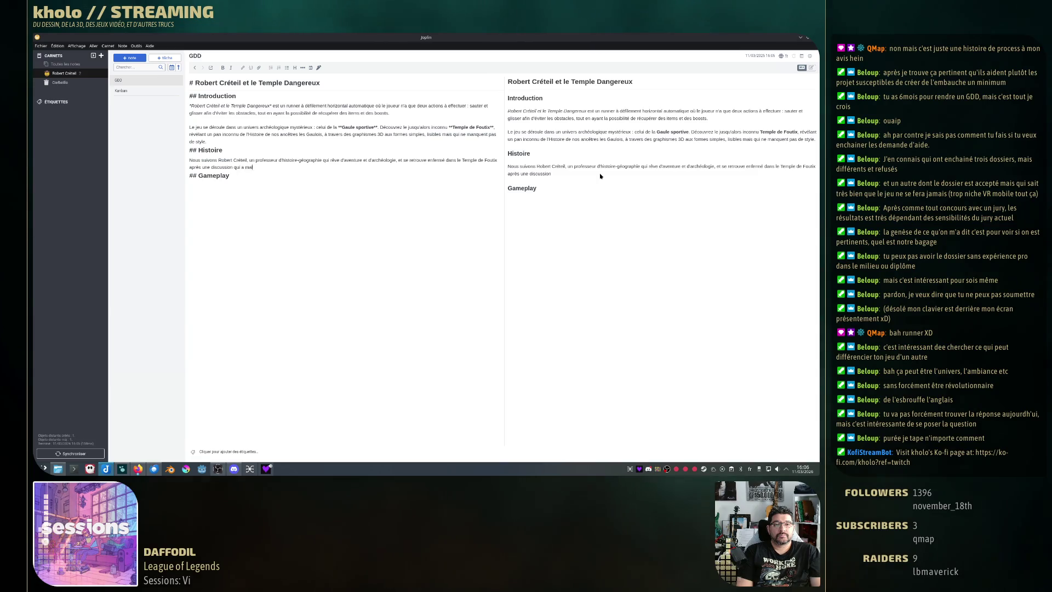
# Change the Histoire wording to 'avec un de ses amis.' and insert '[...]' before enfermé.
pyautogui.write('mal tourné a')
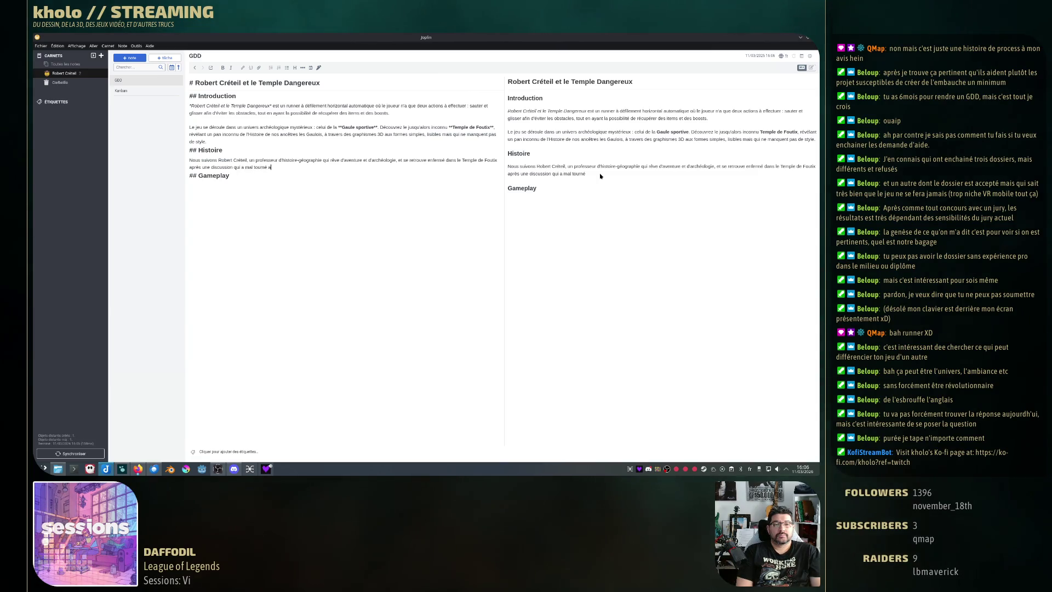
pyautogui.write('vec son ami')
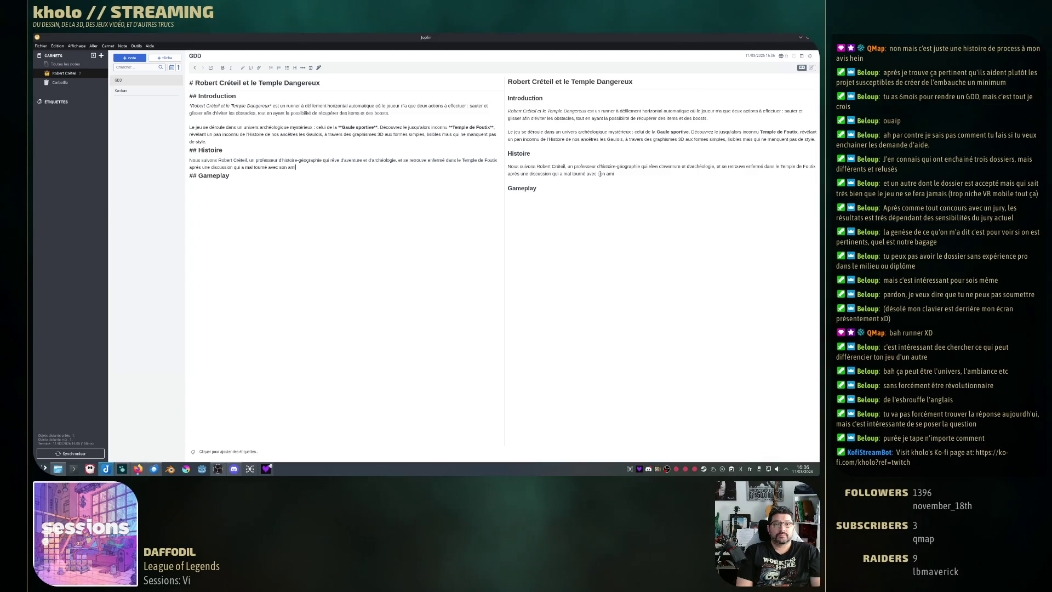
pyautogui.press('BackSpace')
pyautogui.press('BackSpace')
pyautogui.press('BackSpace')
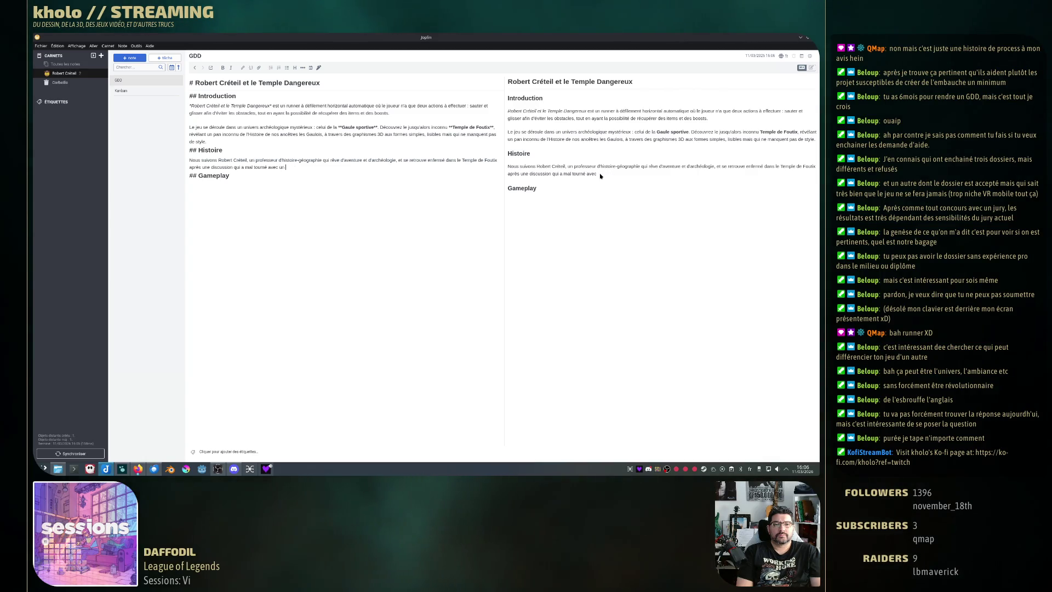
pyautogui.write('un de ses amis.')
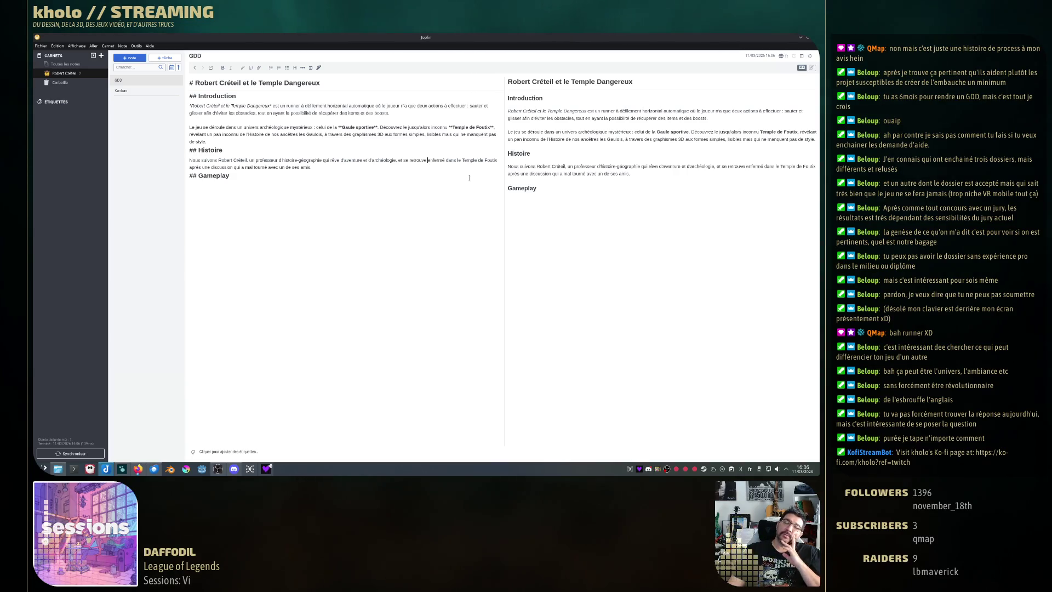
pyautogui.write('(')
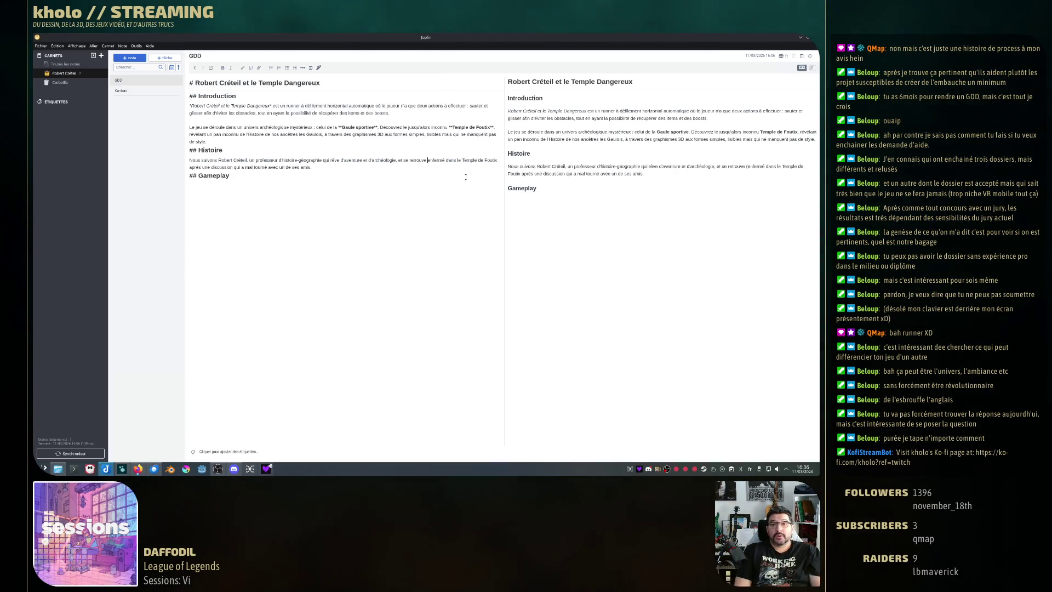
pyautogui.press('BackSpace')
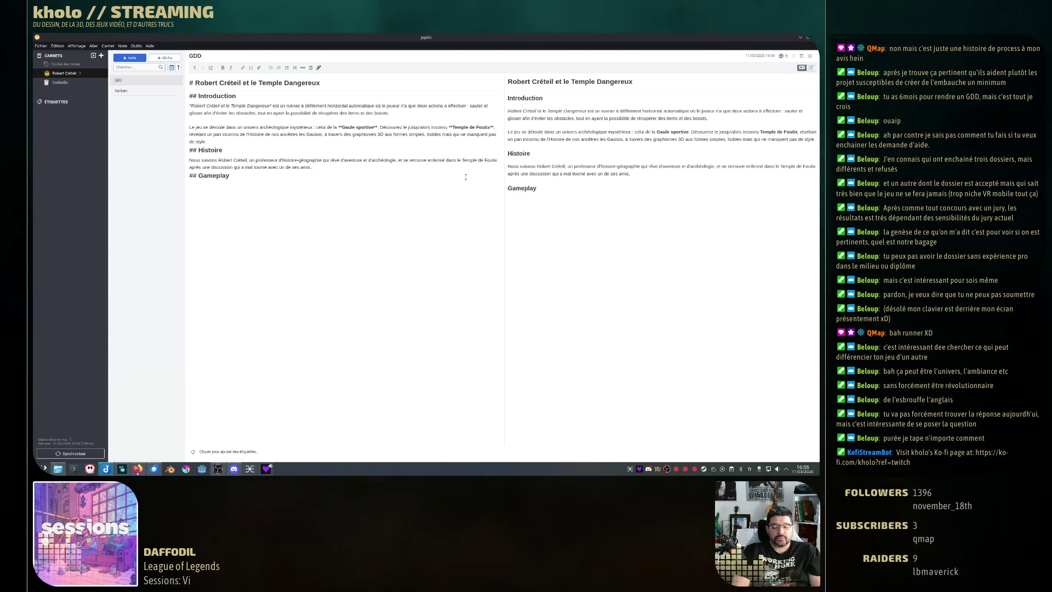
pyautogui.write('[...')
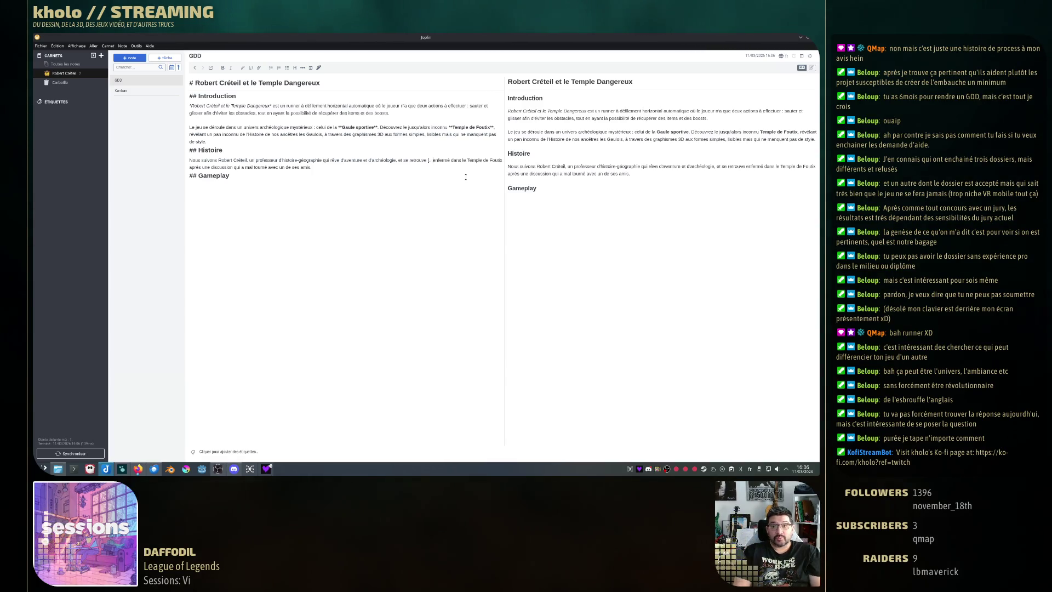
pyautogui.write(']')
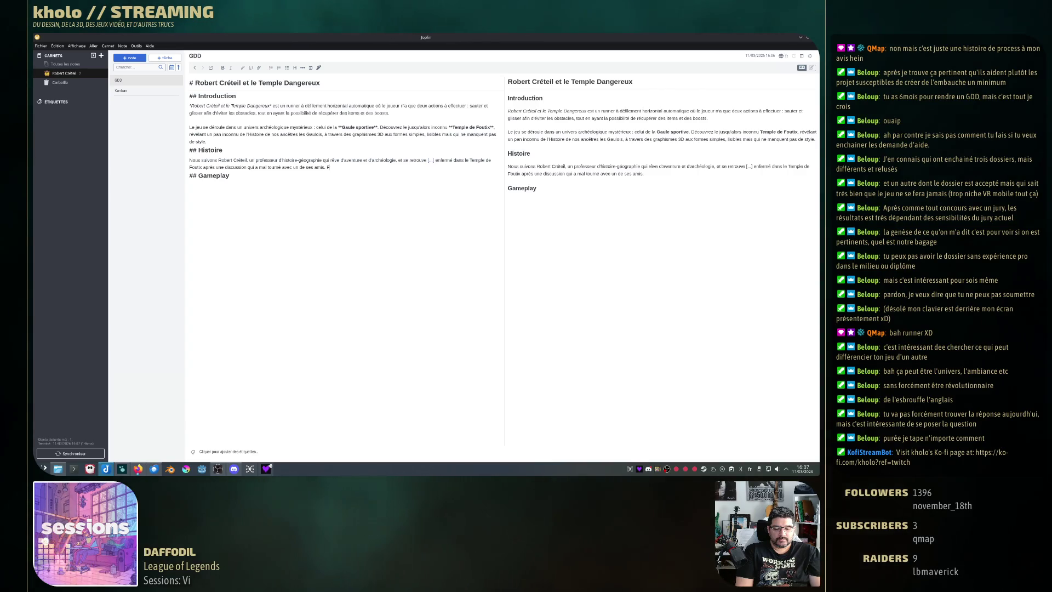
# Add the sentences on fatal traps, obstacles and hidden treasures, inserting 'vivant et' before 'les poches'.
pyautogui.write('ourmillant')
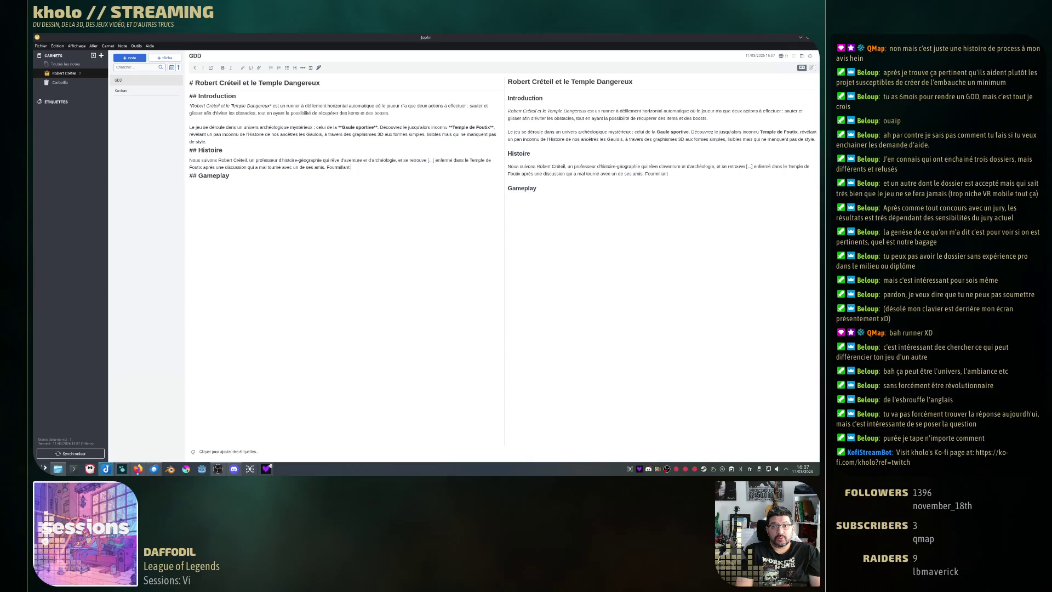
pyautogui.write('de pièges')
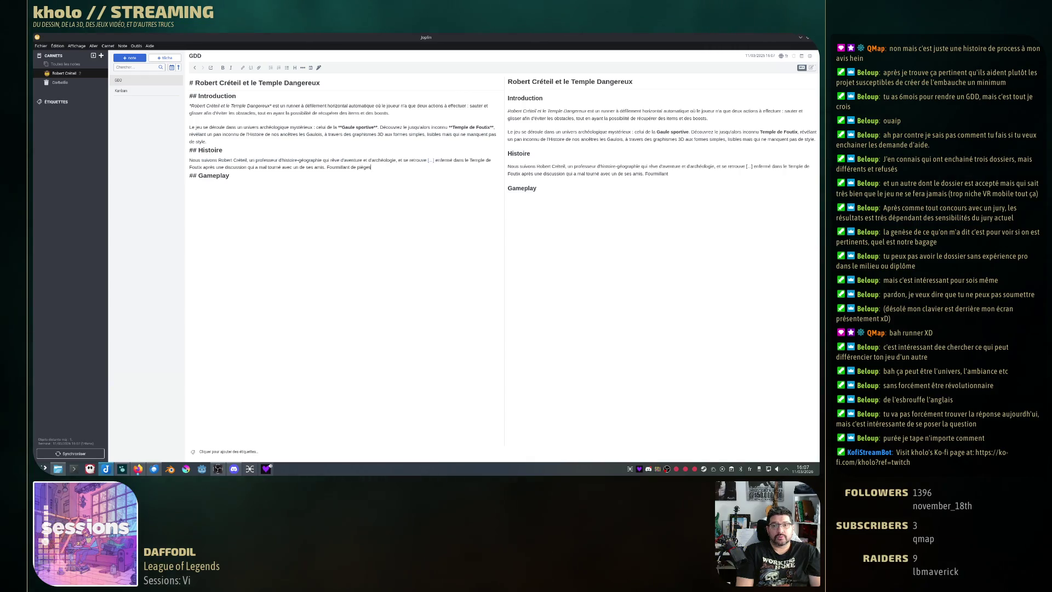
pyautogui.write(' fata')
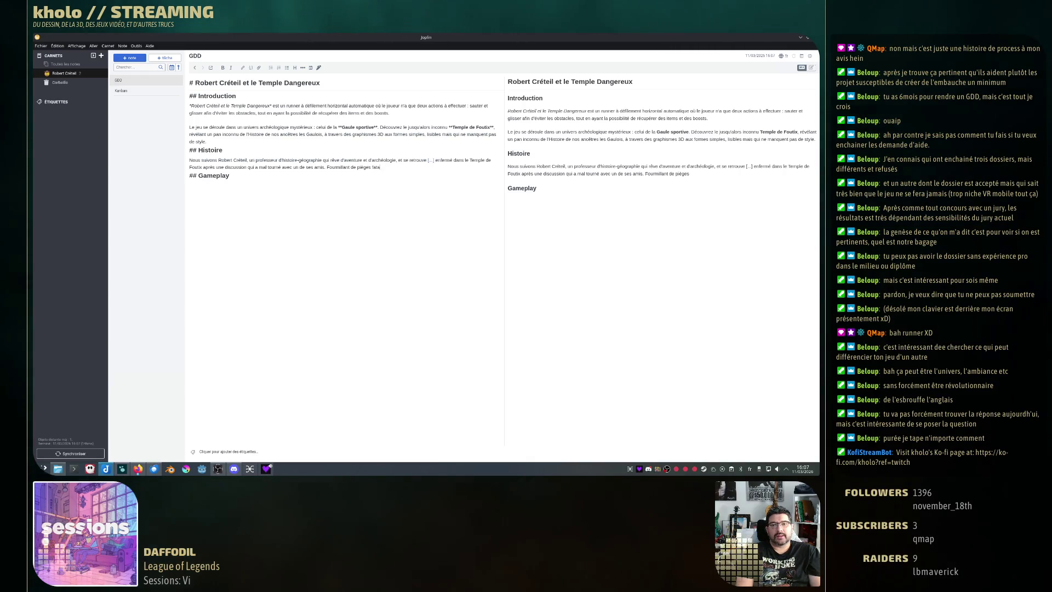
pyautogui.write('ls,')
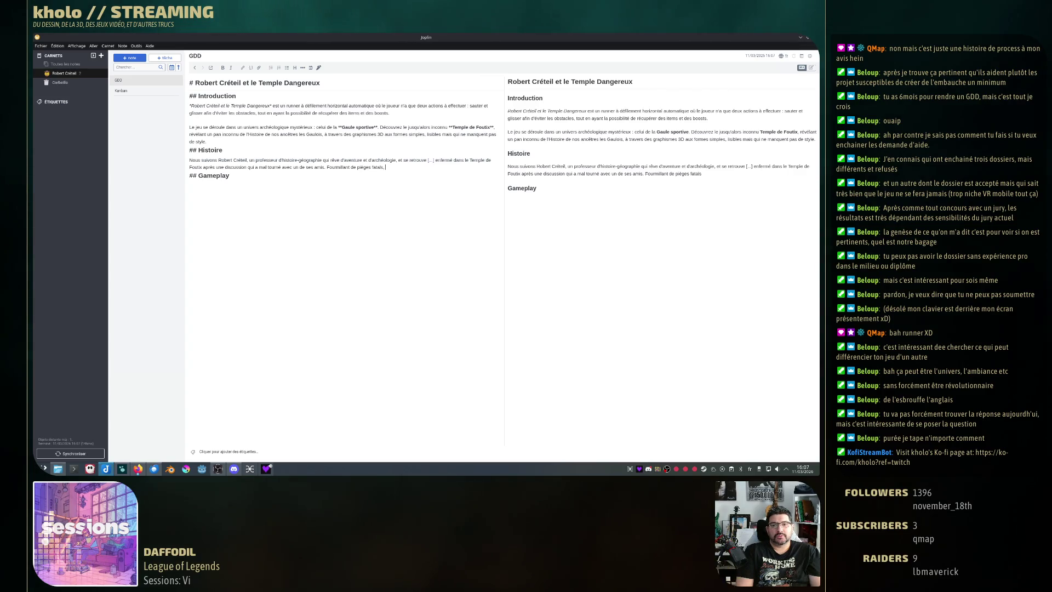
pyautogui.write(" d'obstacle")
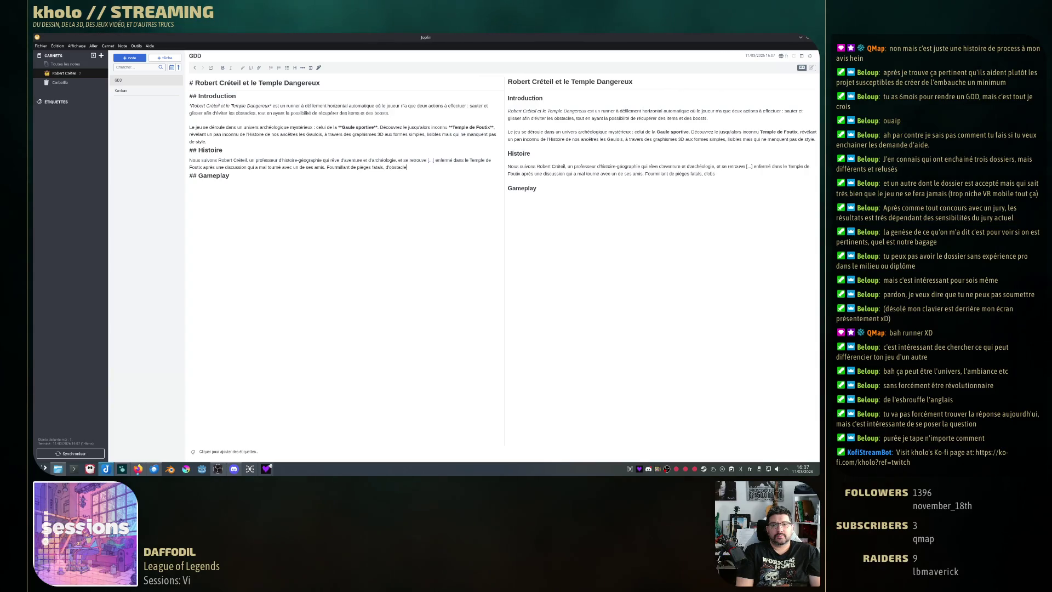
pyautogui.write('s mais aussi de très')
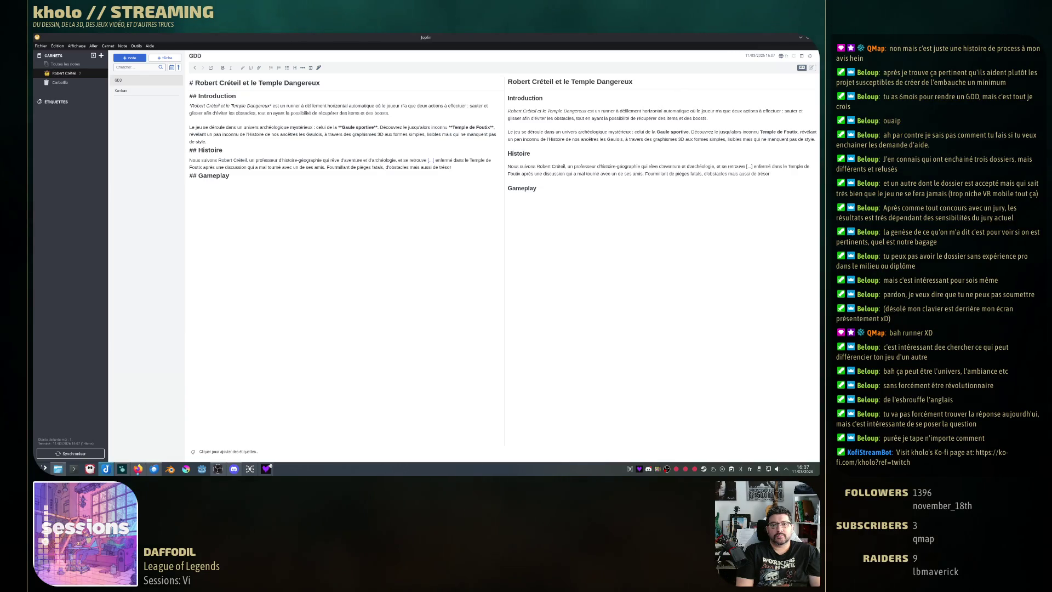
pyautogui.write('s cachés,')
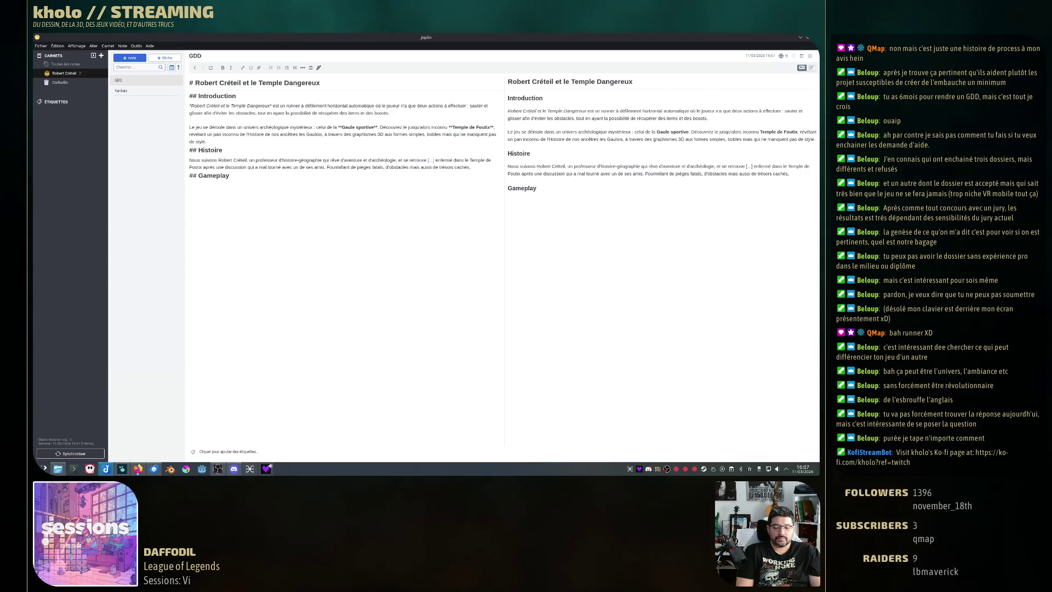
pyautogui.write(' Robert')
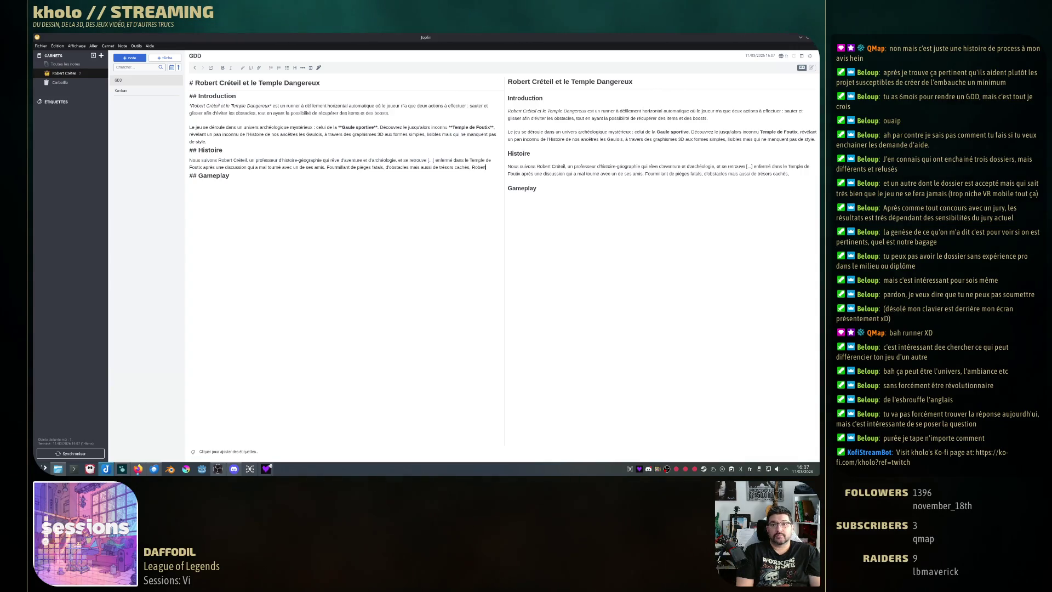
pyautogui.write(' est bien de')
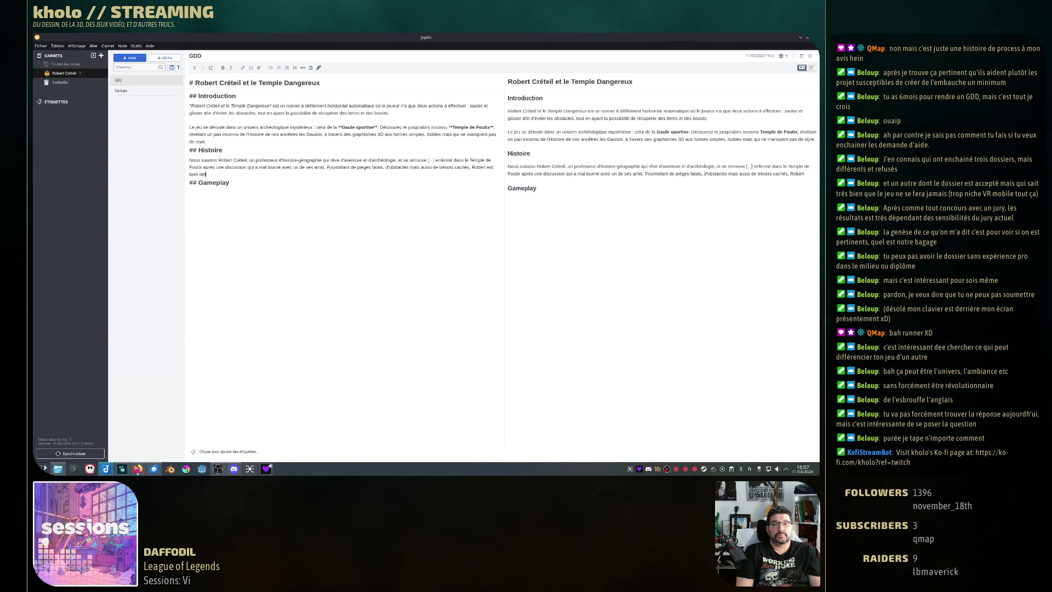
pyautogui.press('BackSpace')
pyautogui.write('éterminé à sortir de là')
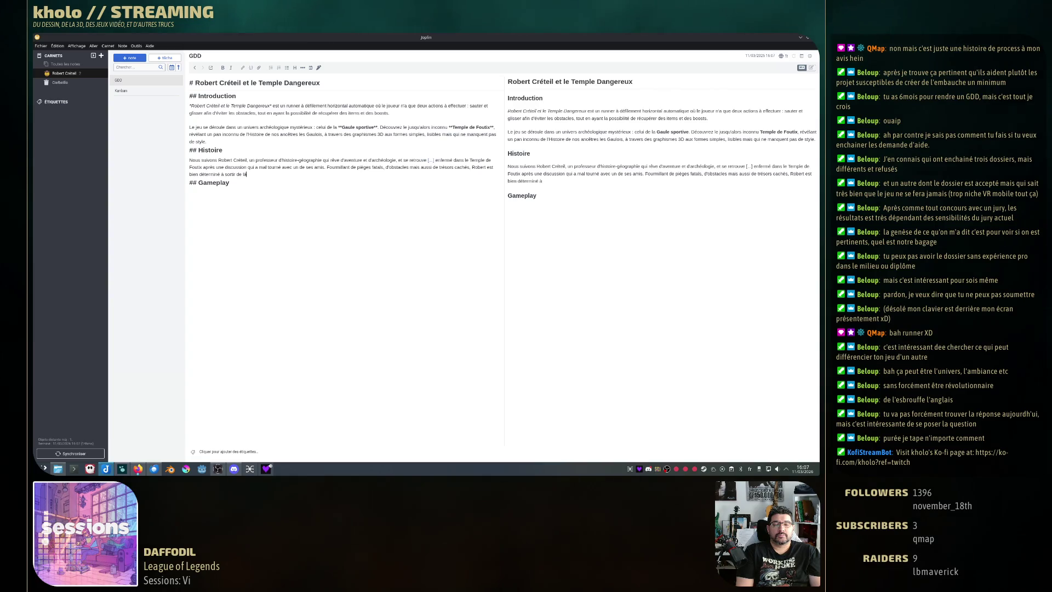
pyautogui.write('. ')
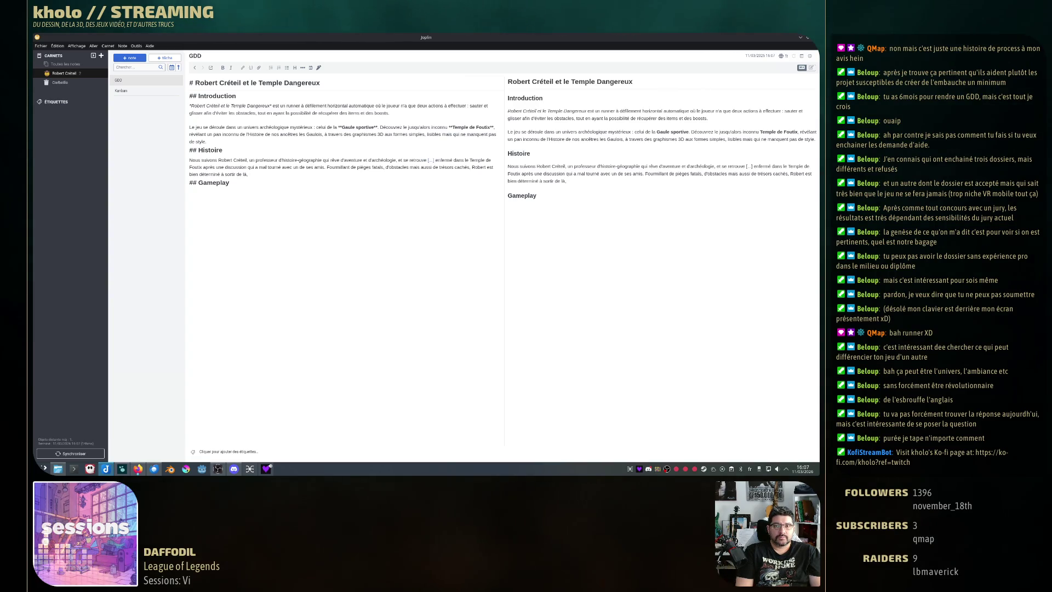
pyautogui.write('les poche')
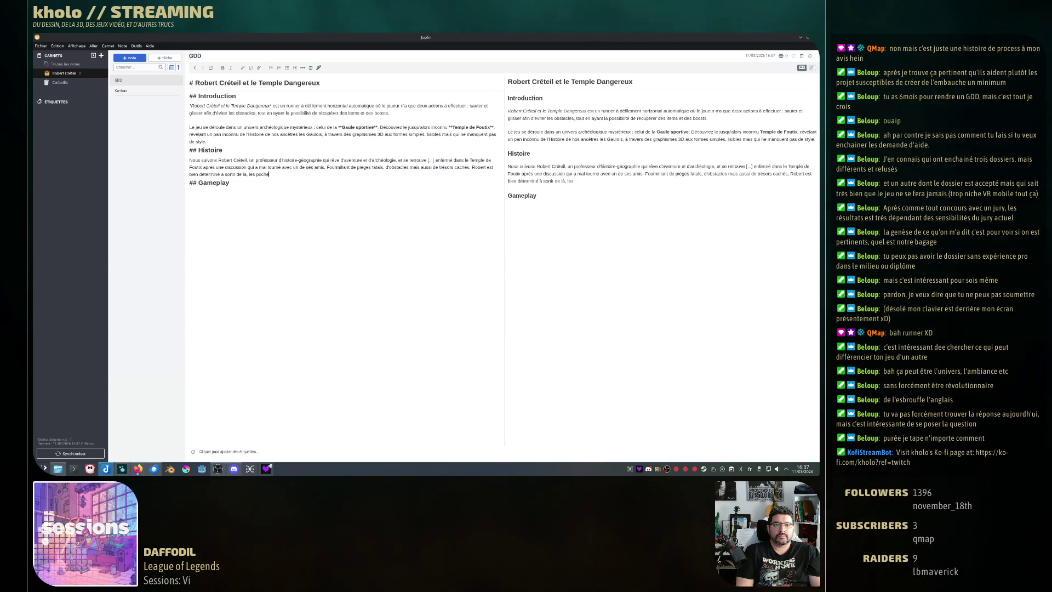
pyautogui.write('s plein')
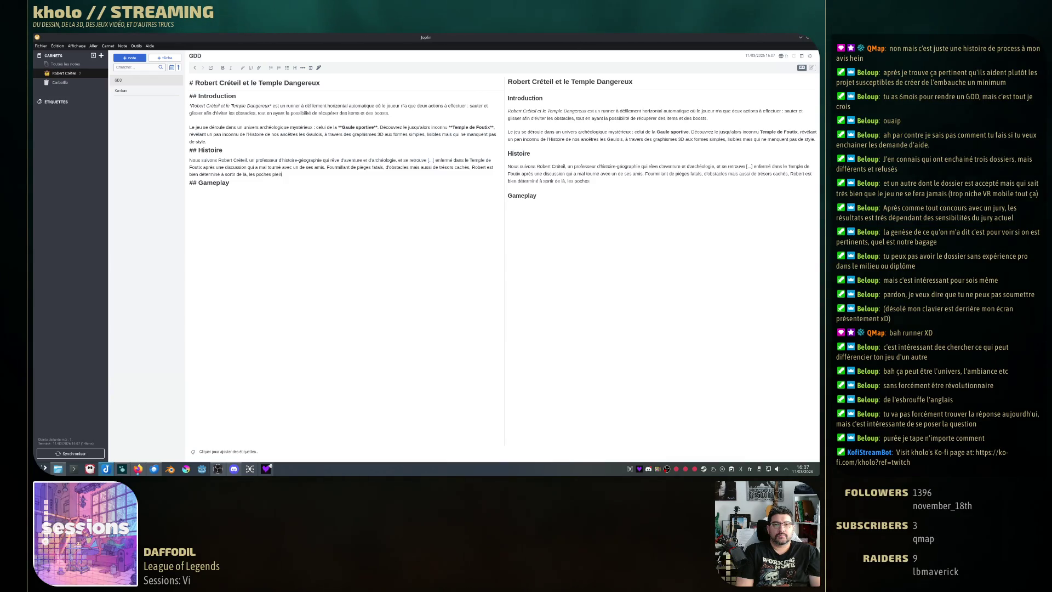
pyautogui.write('es si possible, vi')
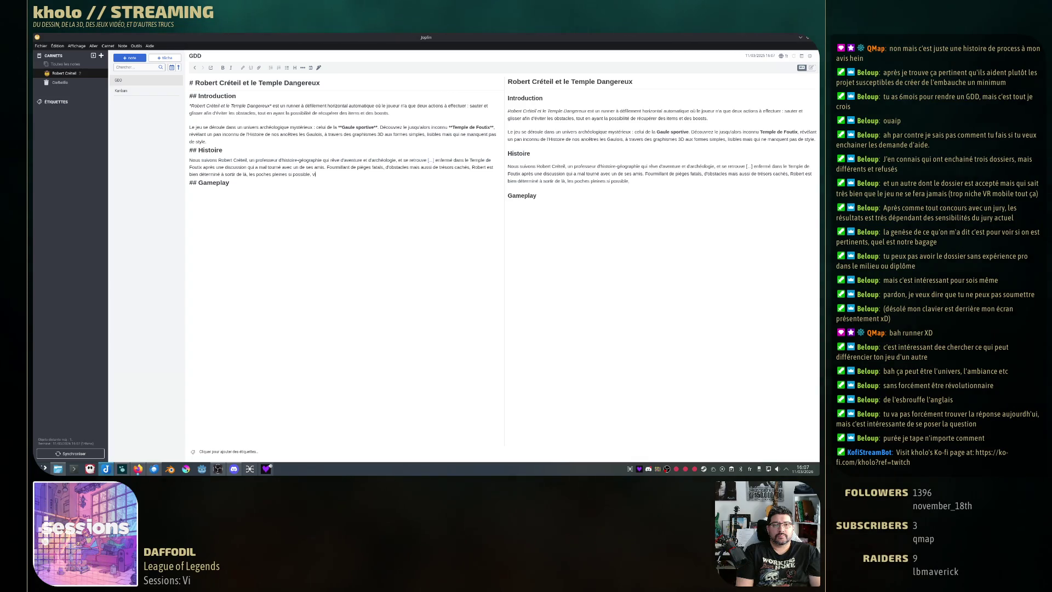
pyautogui.write('vant')
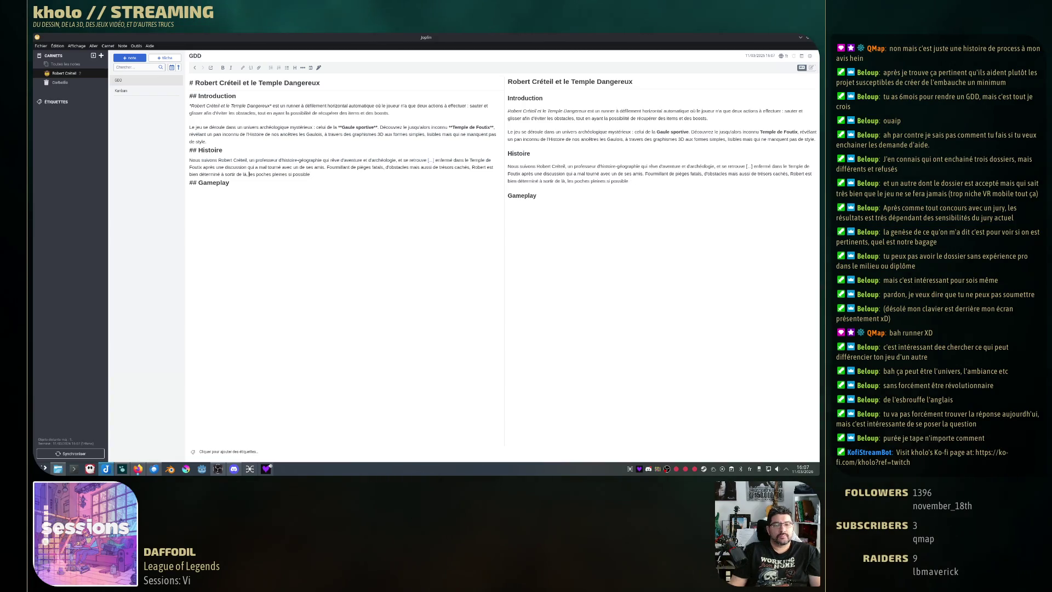
pyautogui.hotkey('ctrl', 'Left')
pyautogui.write('vivant et ')
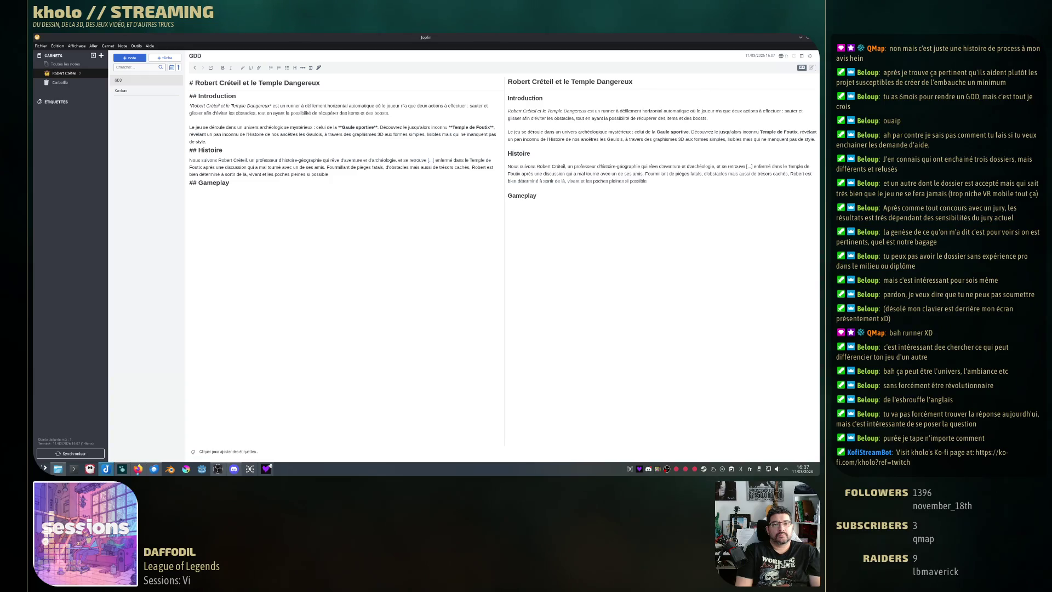
pyautogui.write('.')
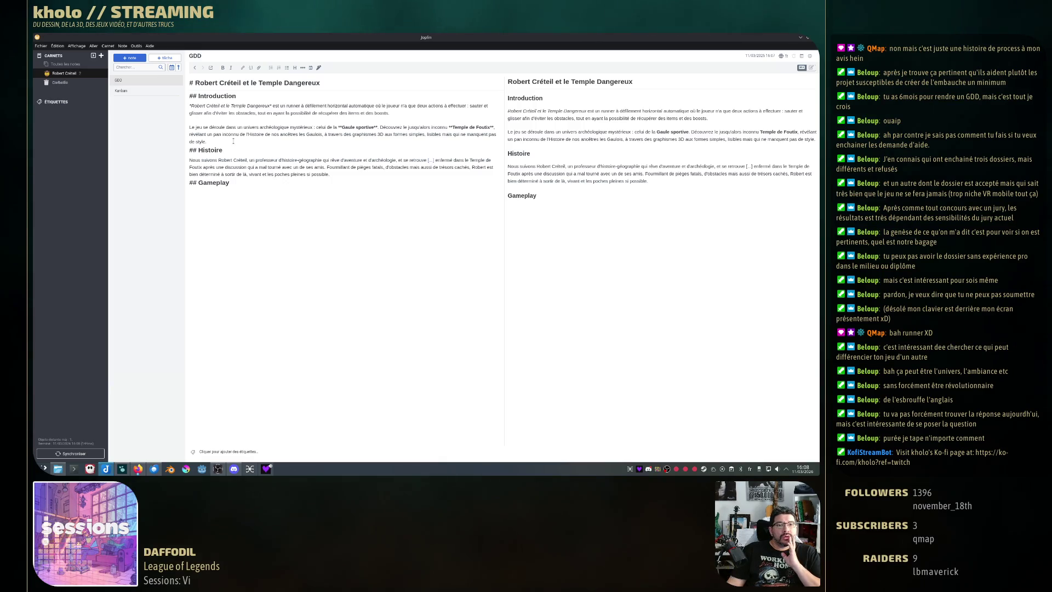
# Add blank lines before the Histoire and Gameplay headings.
pyautogui.press('Return')
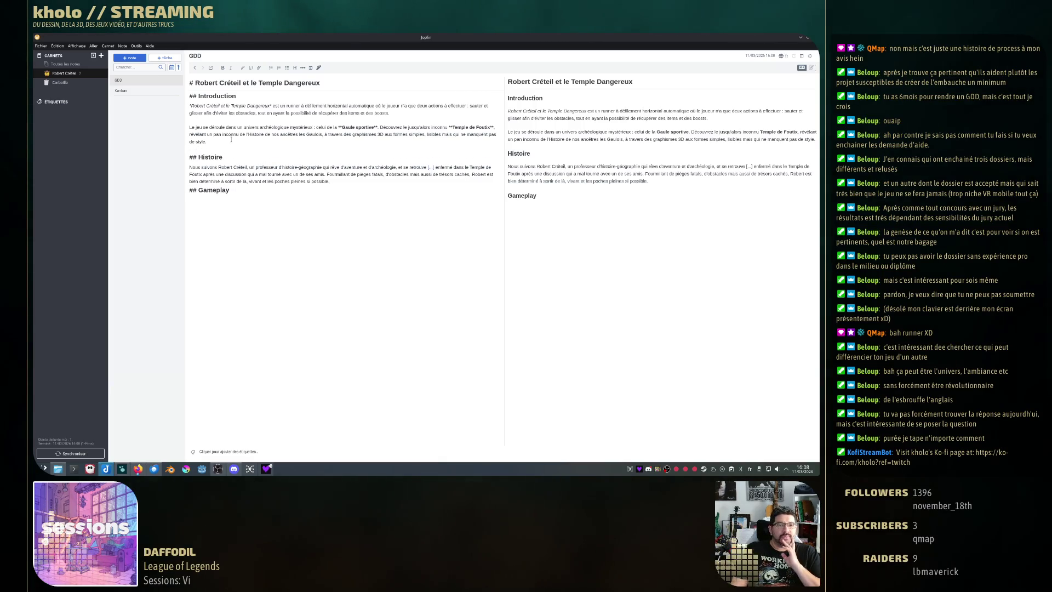
pyautogui.press('Down')
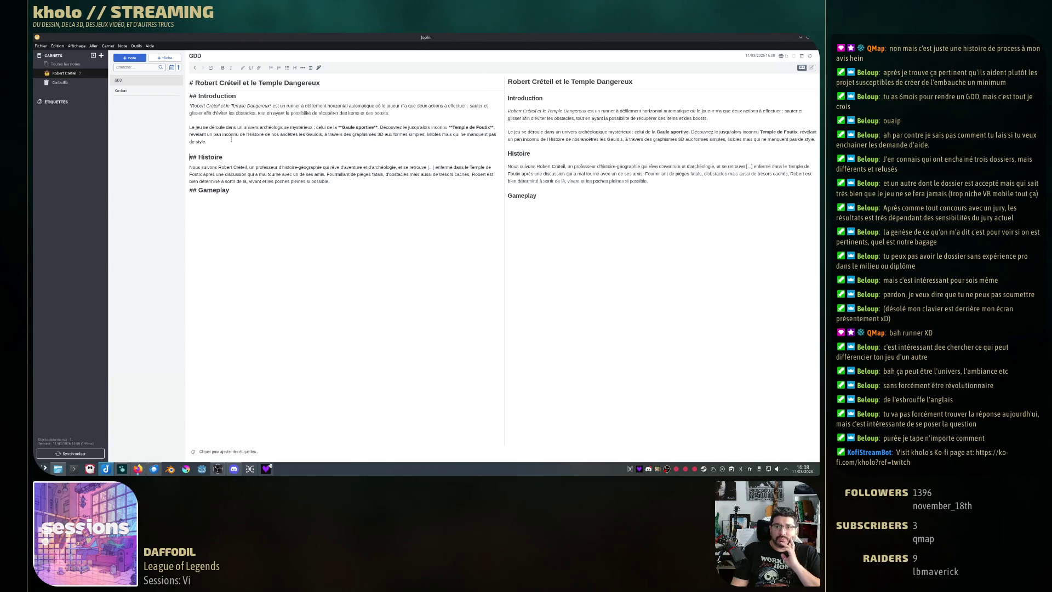
pyautogui.press('Return')
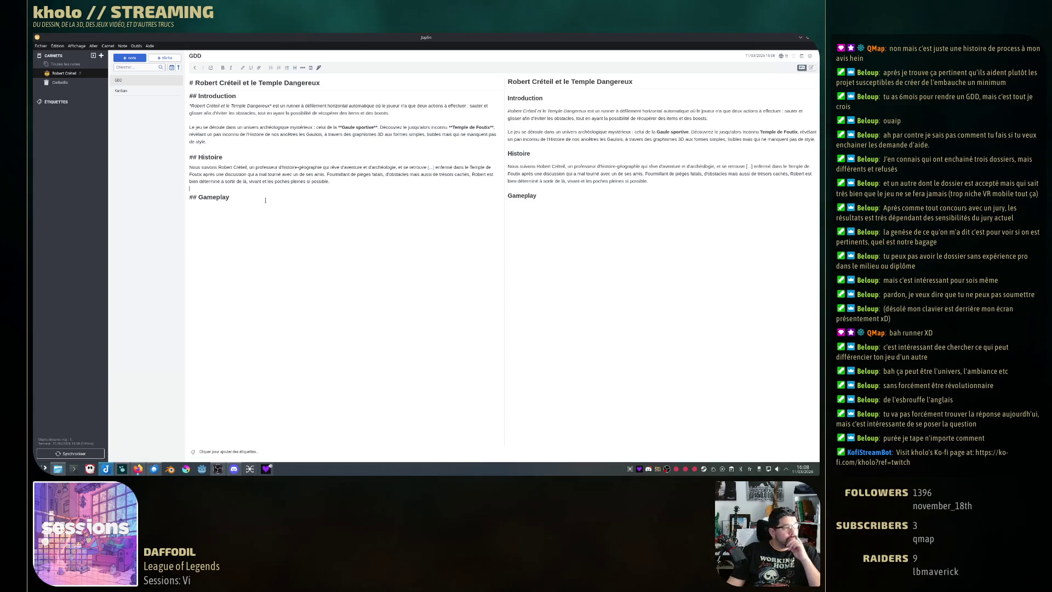
# Synchronise the notes, place the cursor under Gameplay, and switch to Logseq.
pyautogui.click(70, 454)
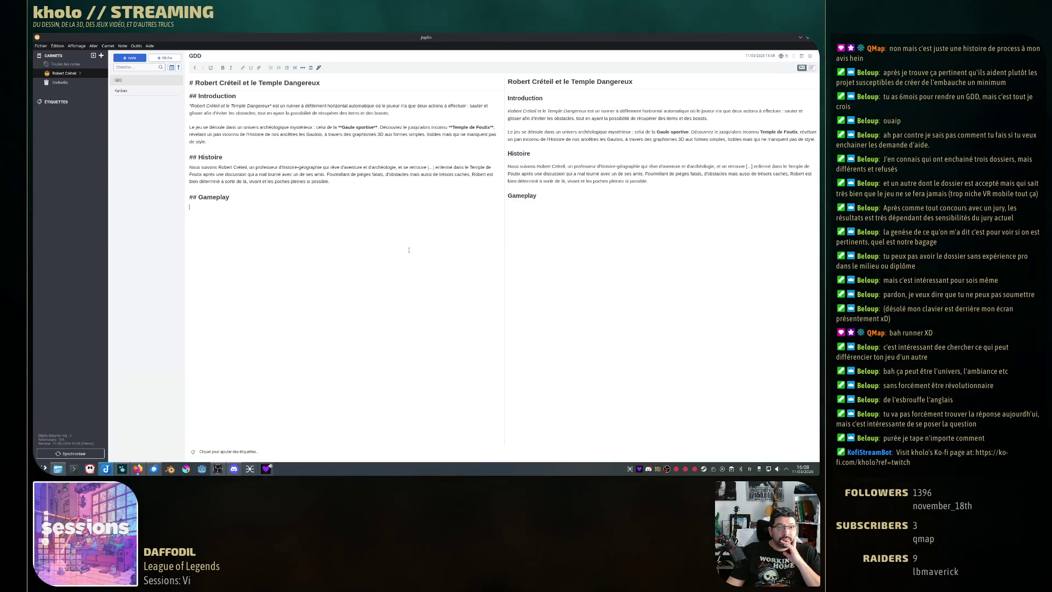
pyautogui.click(189, 206)
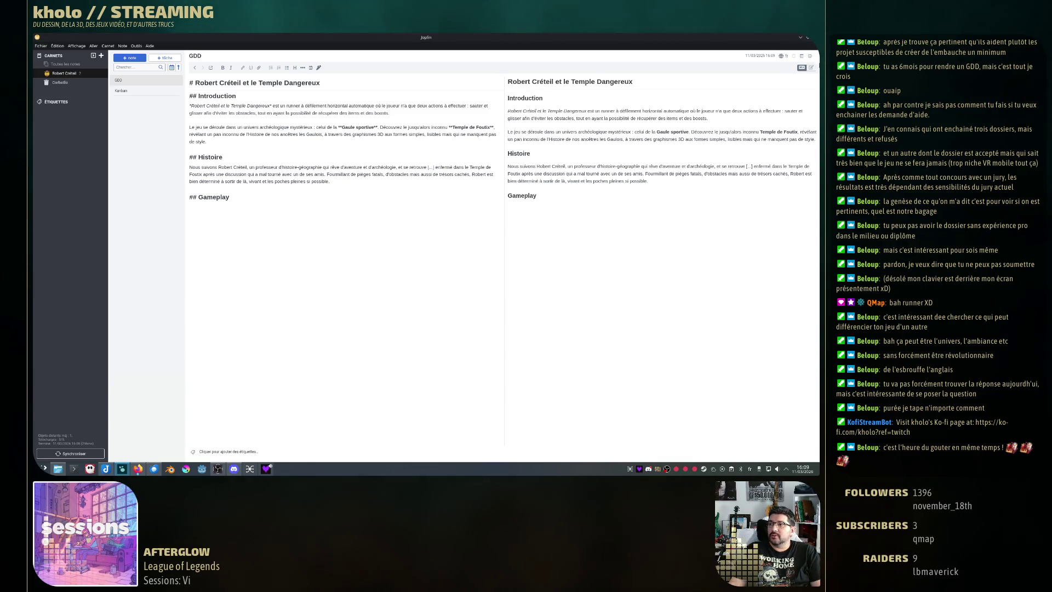
pyautogui.hotkey('alt', 'Tab')
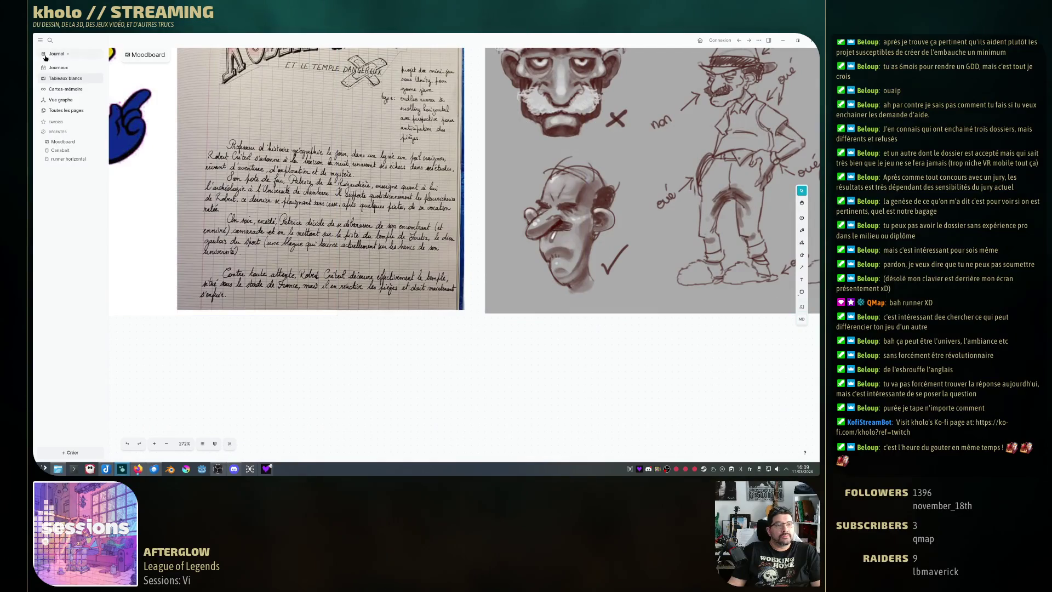
# Write the Gameplay bullet: auto-scrolling horizontal runner, actions sauter and s'accroupir, pièges à éviter.
pyautogui.click(59, 67)
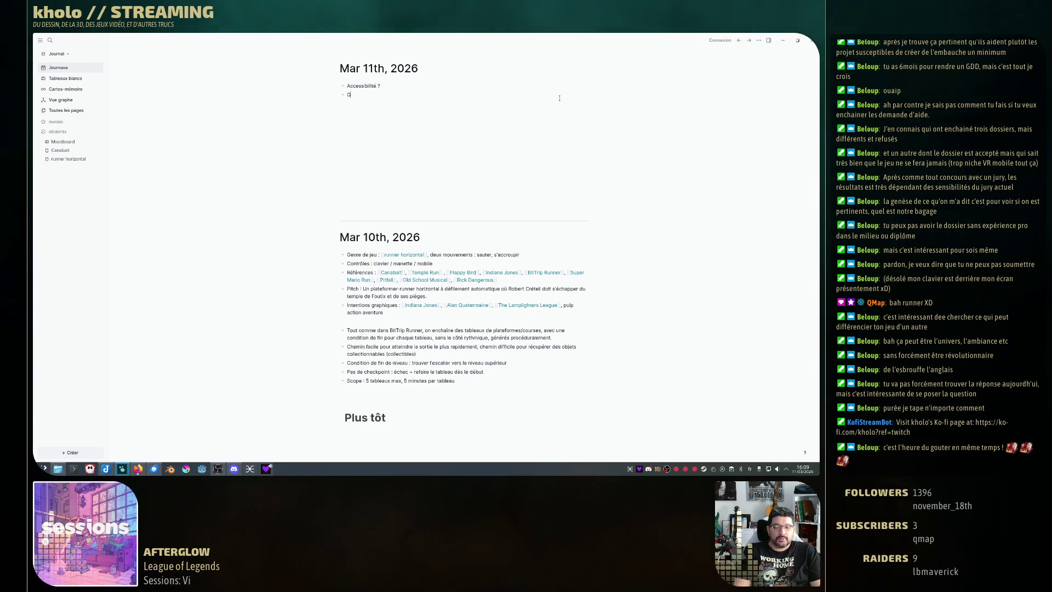
pyautogui.write('Gameplay : ')
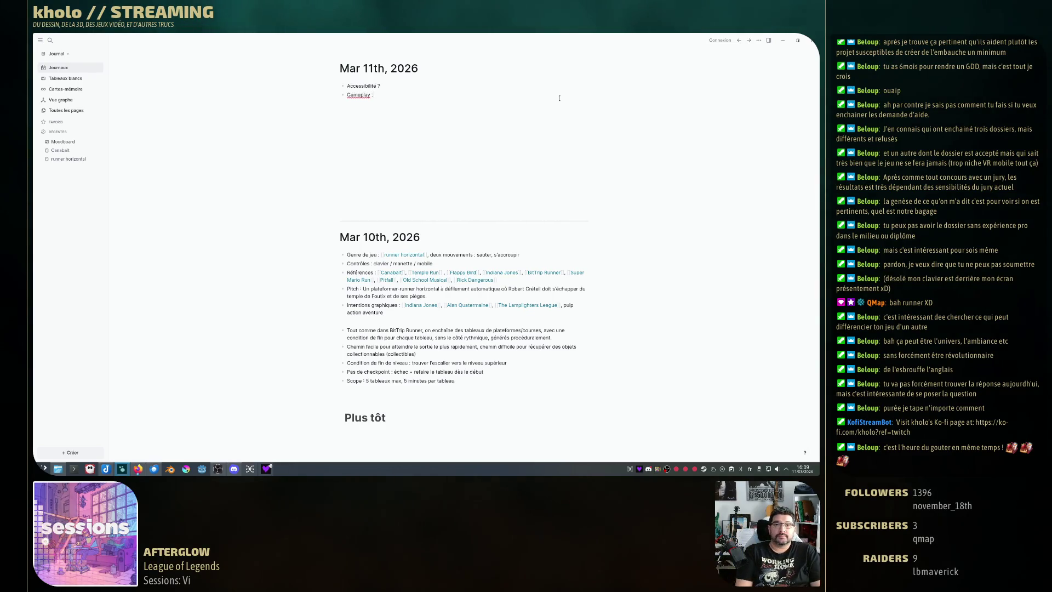
pyautogui.write('runner')
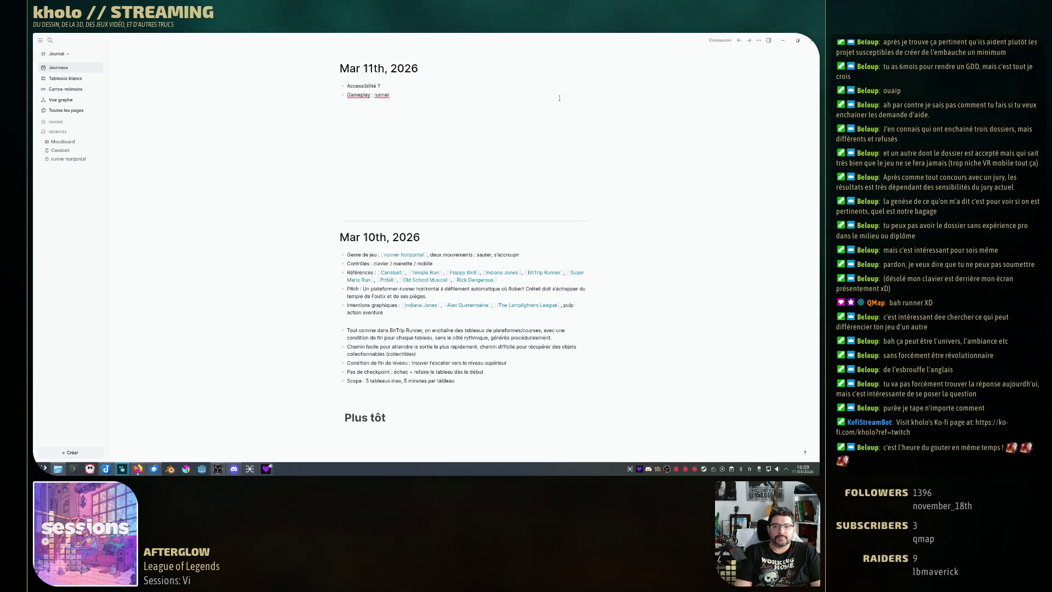
pyautogui.write(' à défilement ')
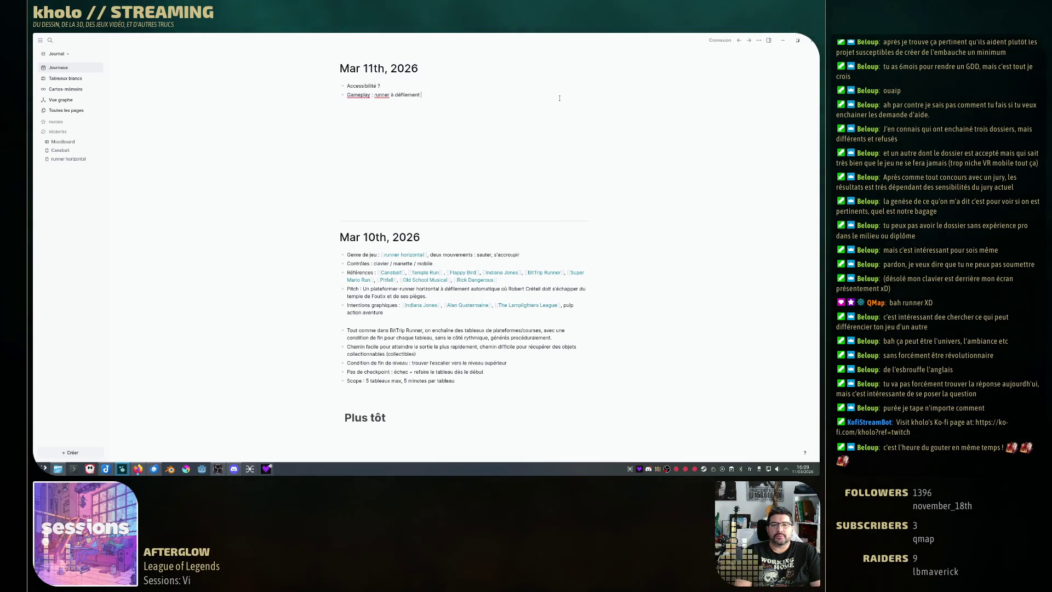
pyautogui.write('horizontal automa')
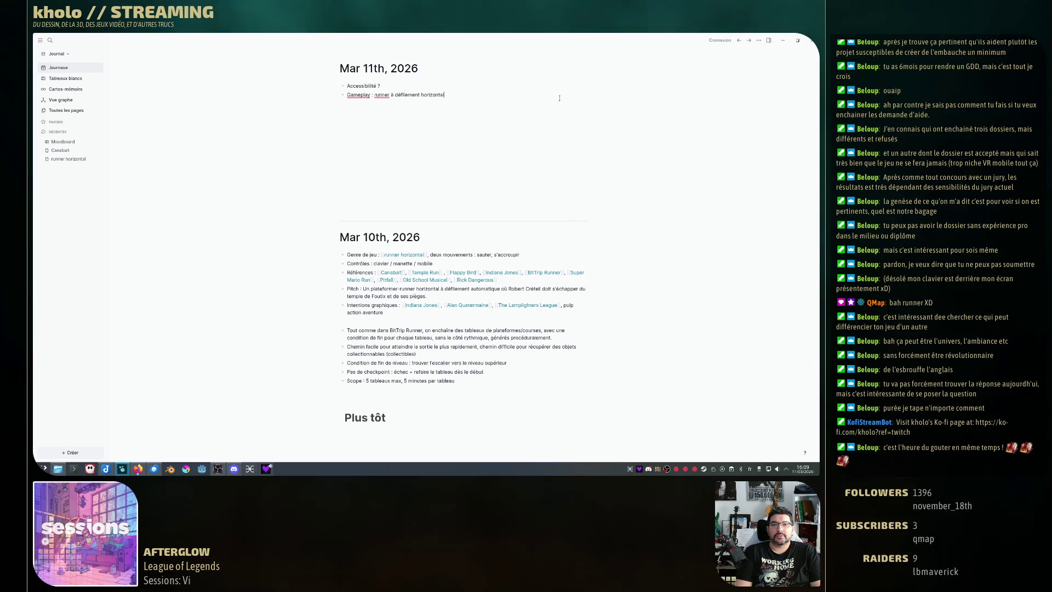
pyautogui.write('tique')
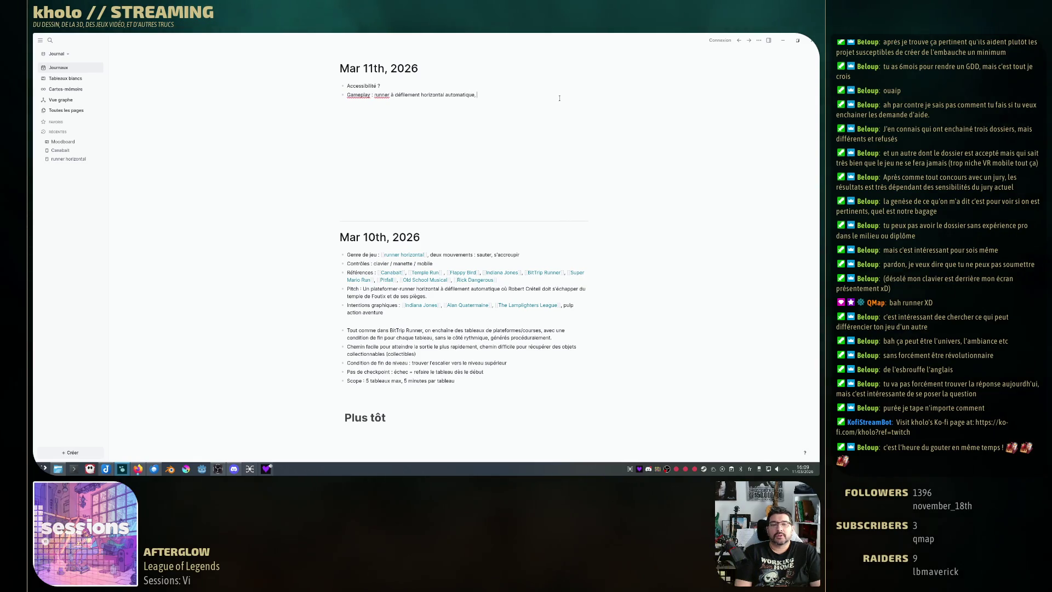
pyautogui.write(', action possible :')
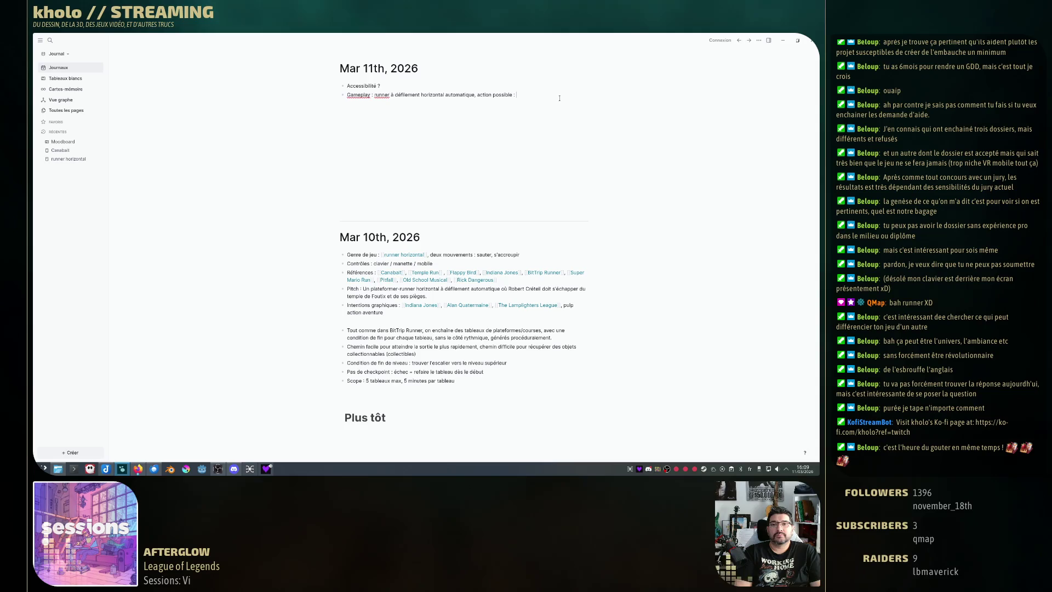
pyautogui.press('BackSpace')
pyautogui.press('BackSpace')
pyautogui.press('BackSpace')
pyautogui.write('s')
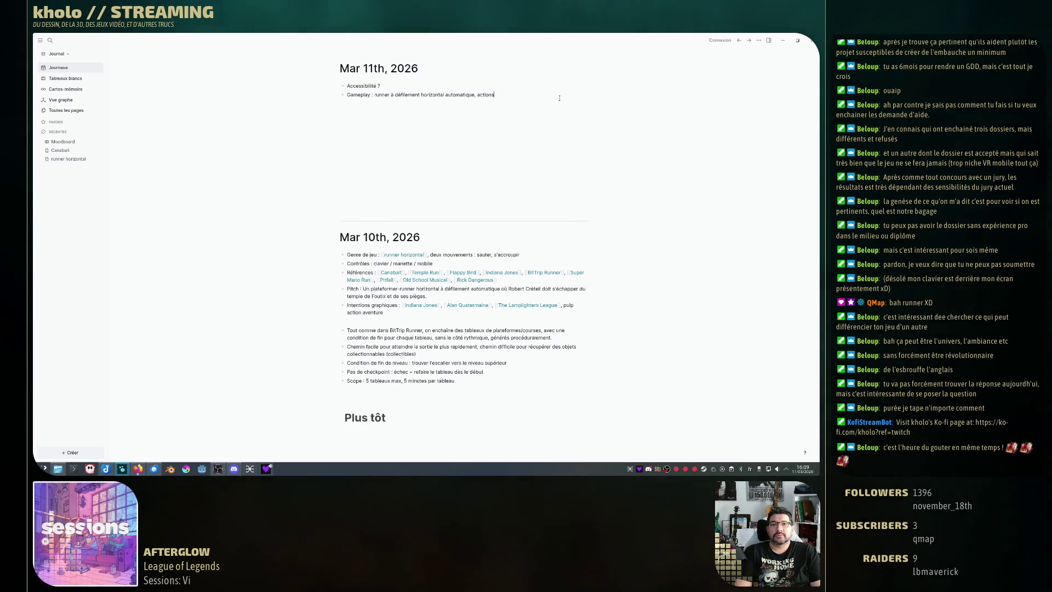
pyautogui.write(' possible')
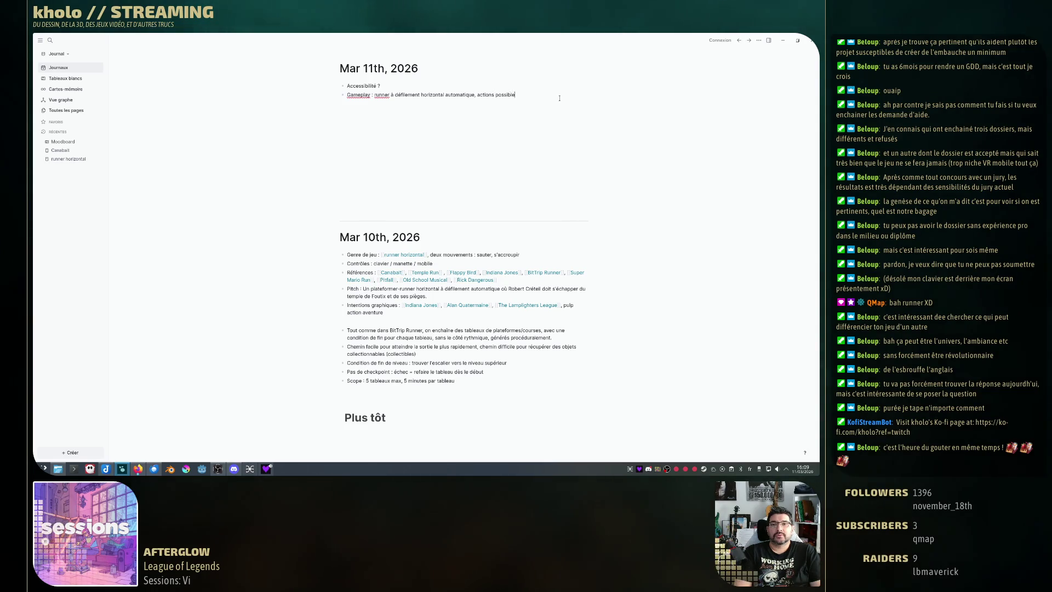
pyautogui.write('s : saut')
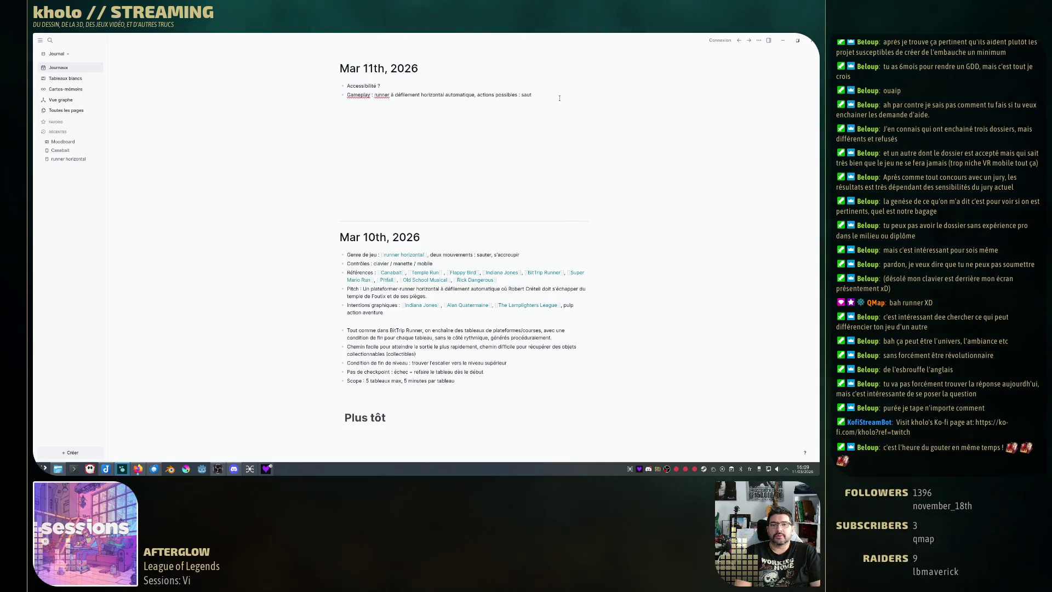
pyautogui.write('er et s')
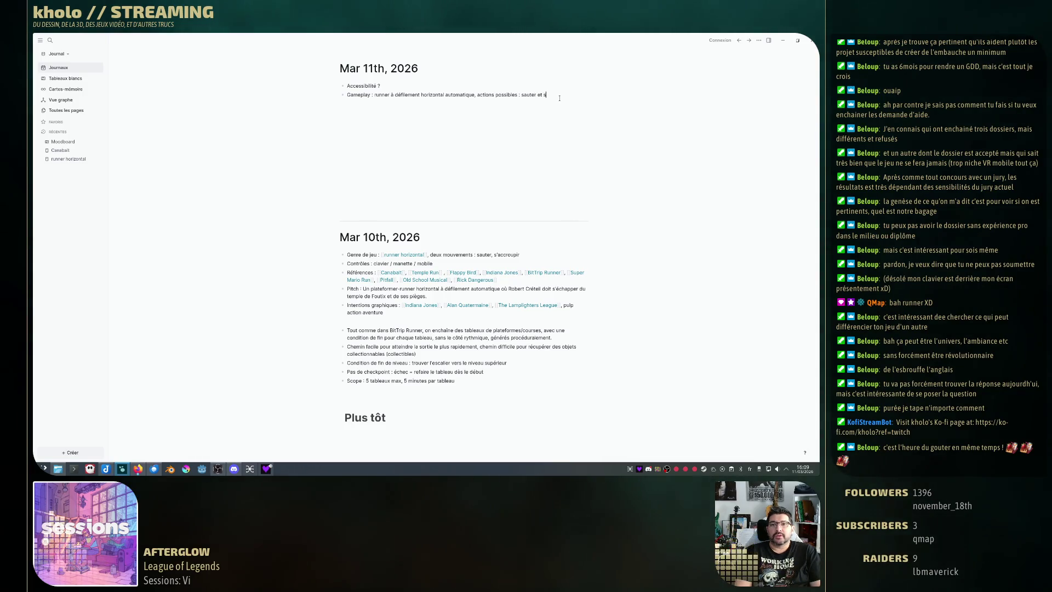
pyautogui.write("'accroupir")
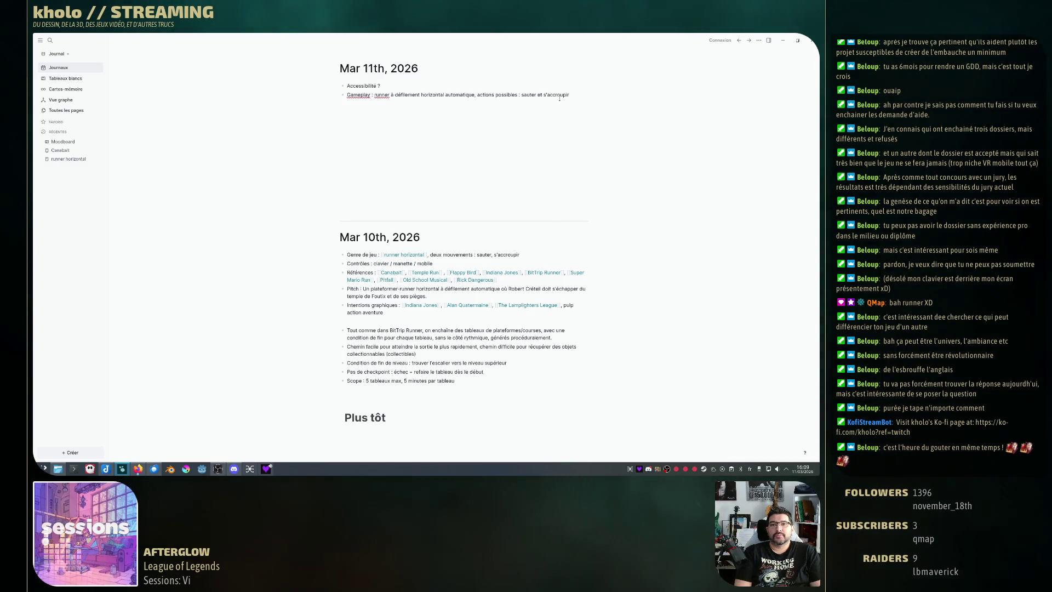
pyautogui.write('. P')
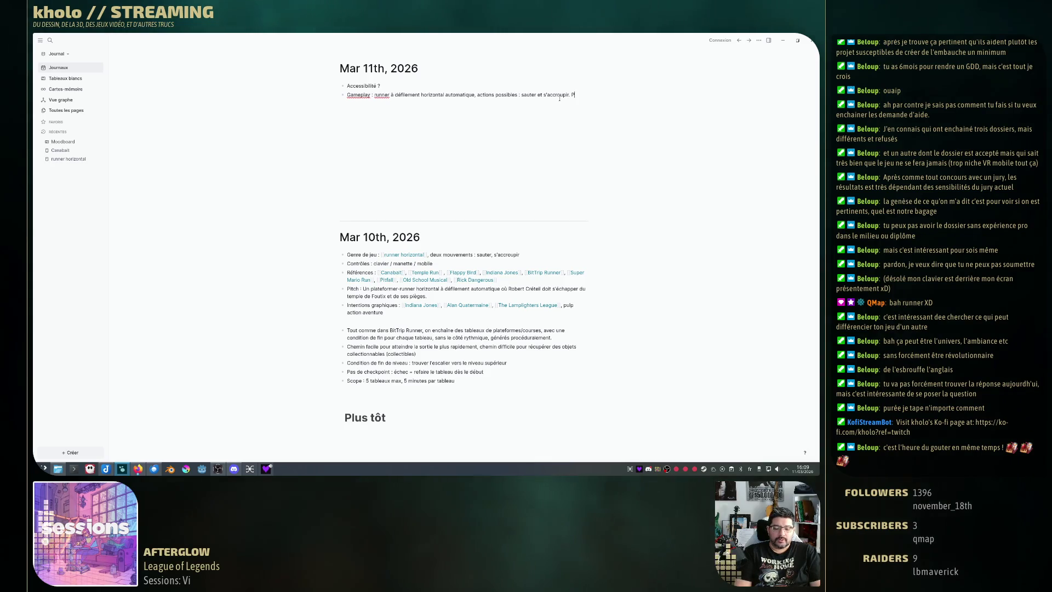
pyautogui.write('ièges à ')
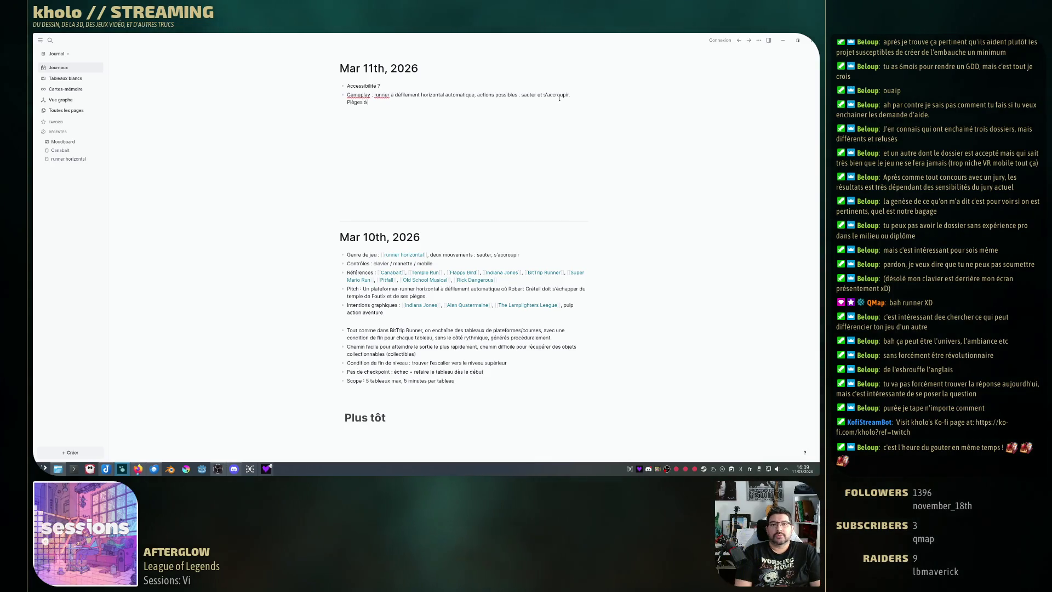
pyautogui.write('éviter (')
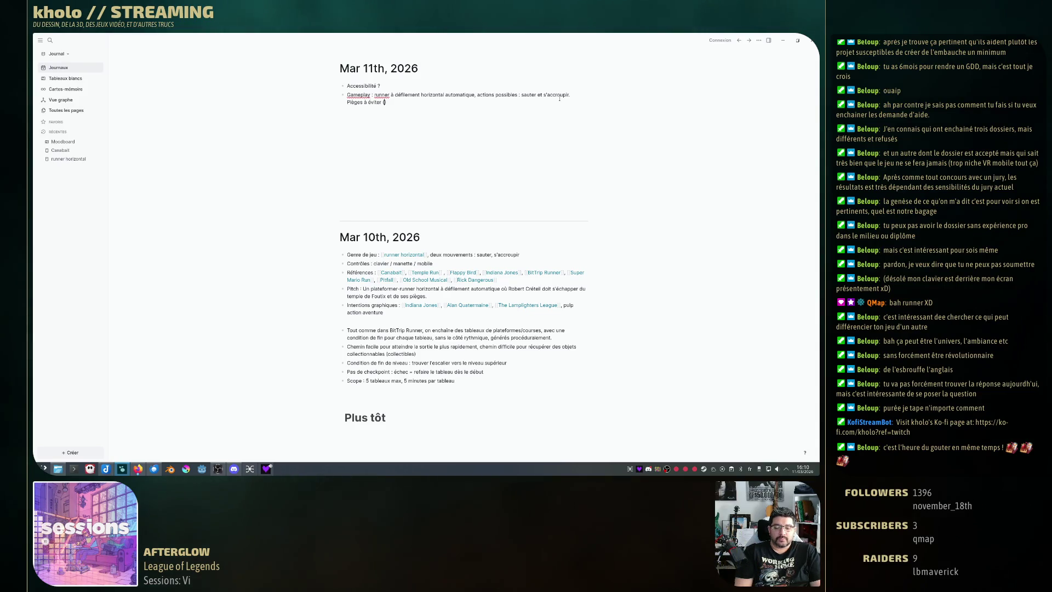
# Extend the Gameplay bullet with traps causing slowdown, obstacles raising the losing risk, and items → meilleur score.
pyautogui.write('=')
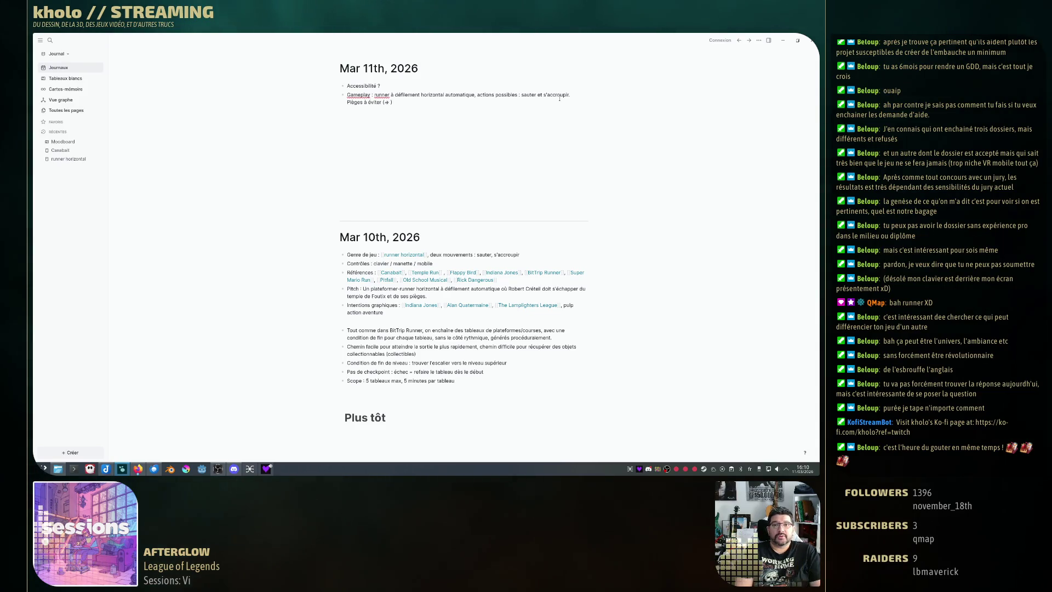
pyautogui.write('début d')
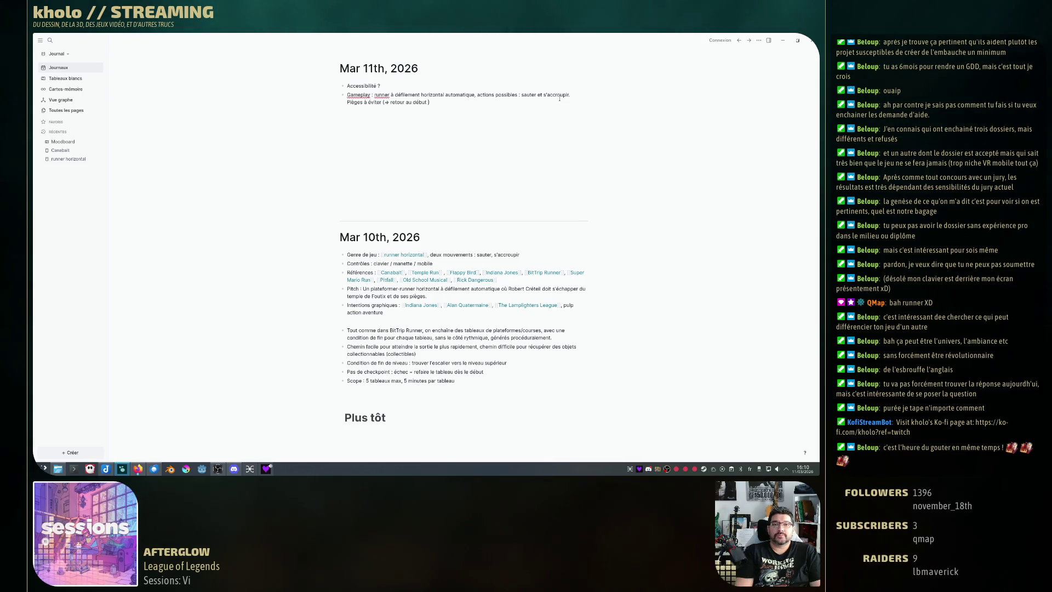
pyautogui.write('u niveau')
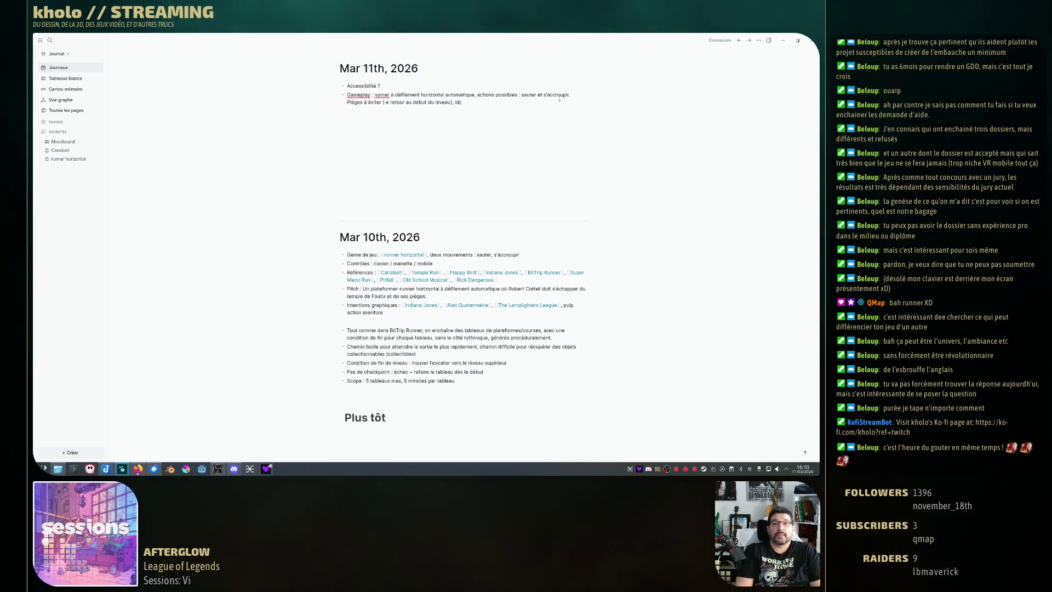
pyautogui.write('stacles ')
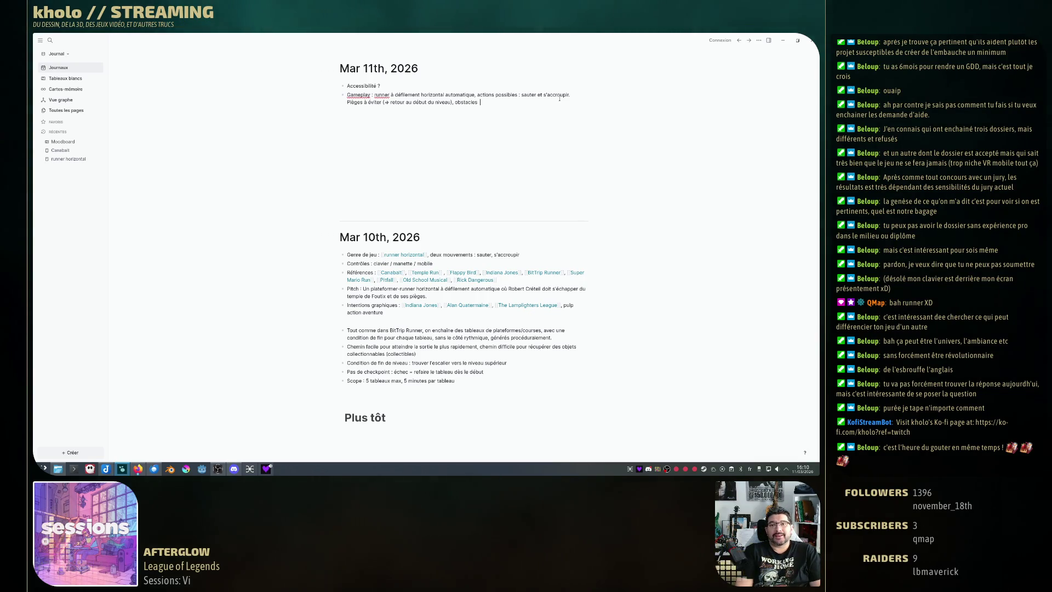
pyautogui.write('à éviter')
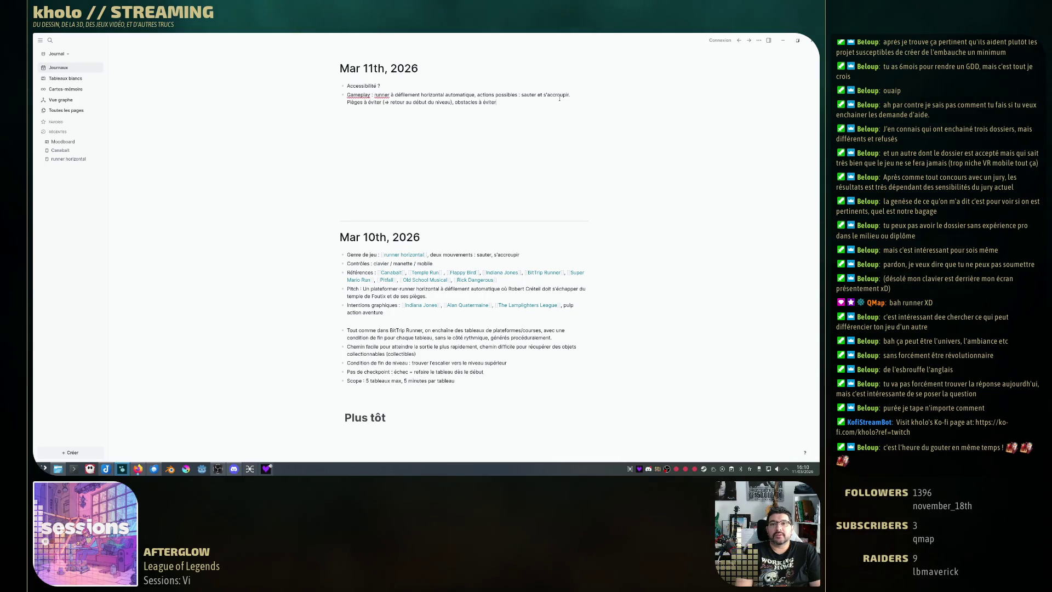
pyautogui.write(' (')
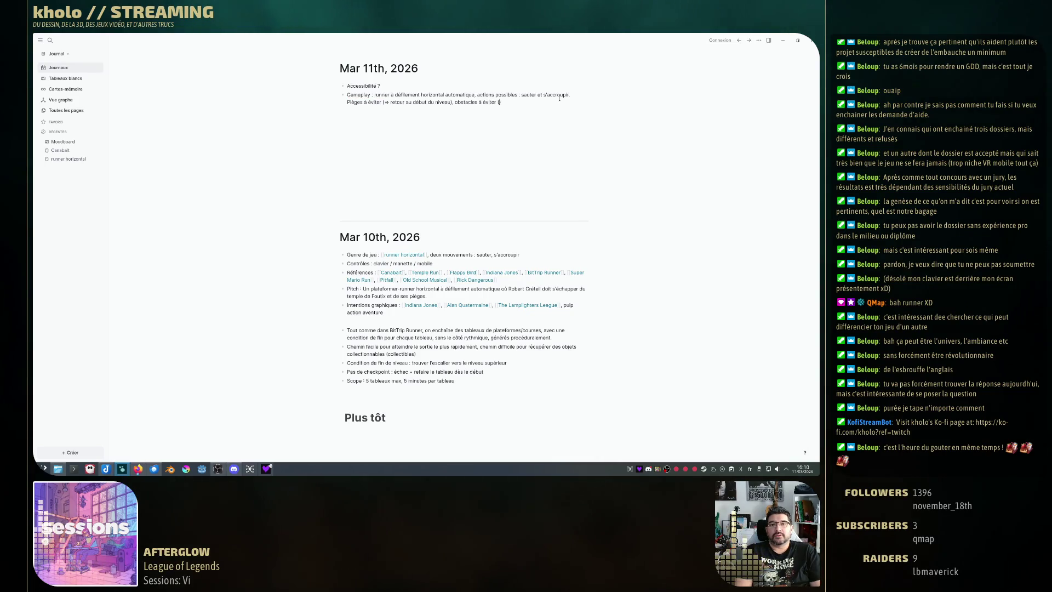
pyautogui.write('->')
pyautogui.write('ralentissement')
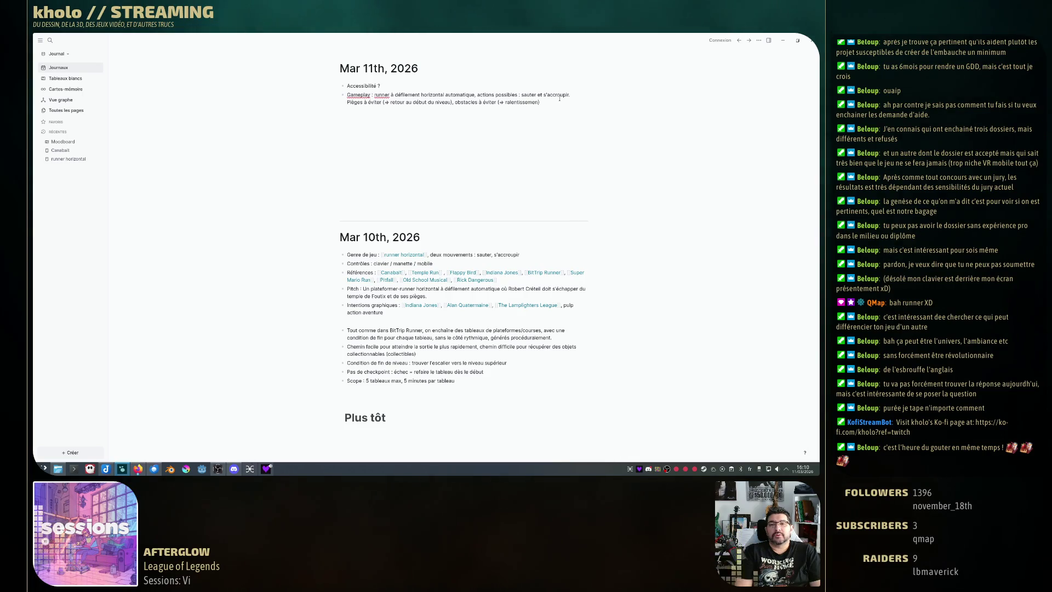
pyautogui.write('t')
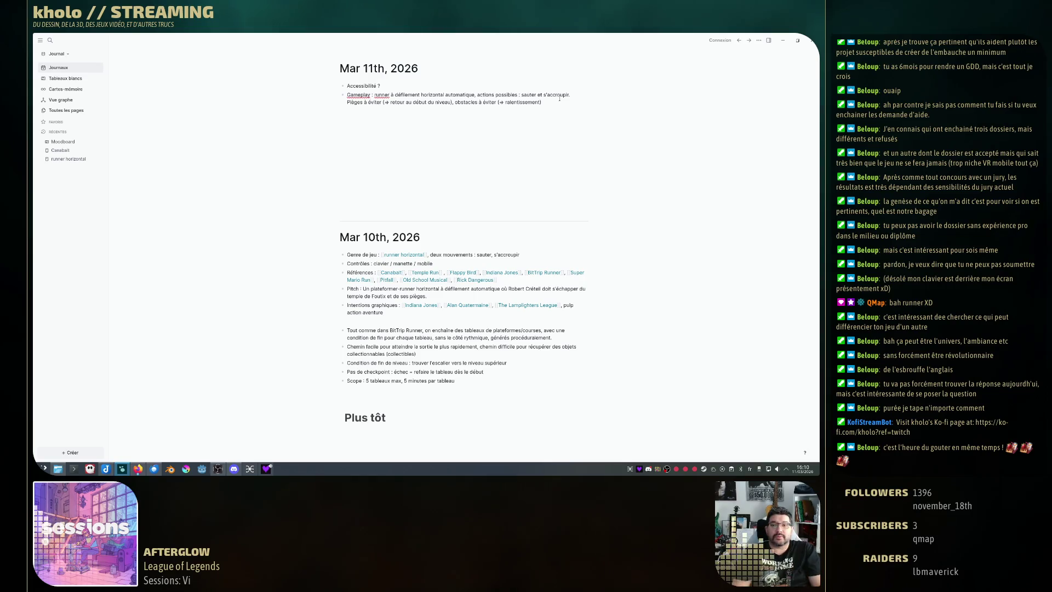
pyautogui.write('augmentatio')
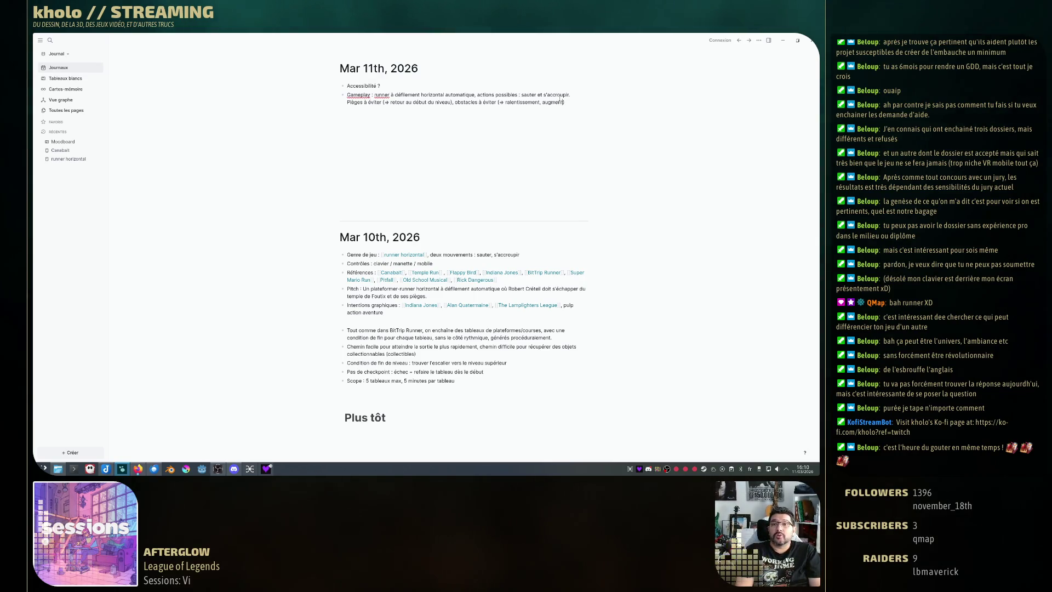
pyautogui.write('n du risque de ')
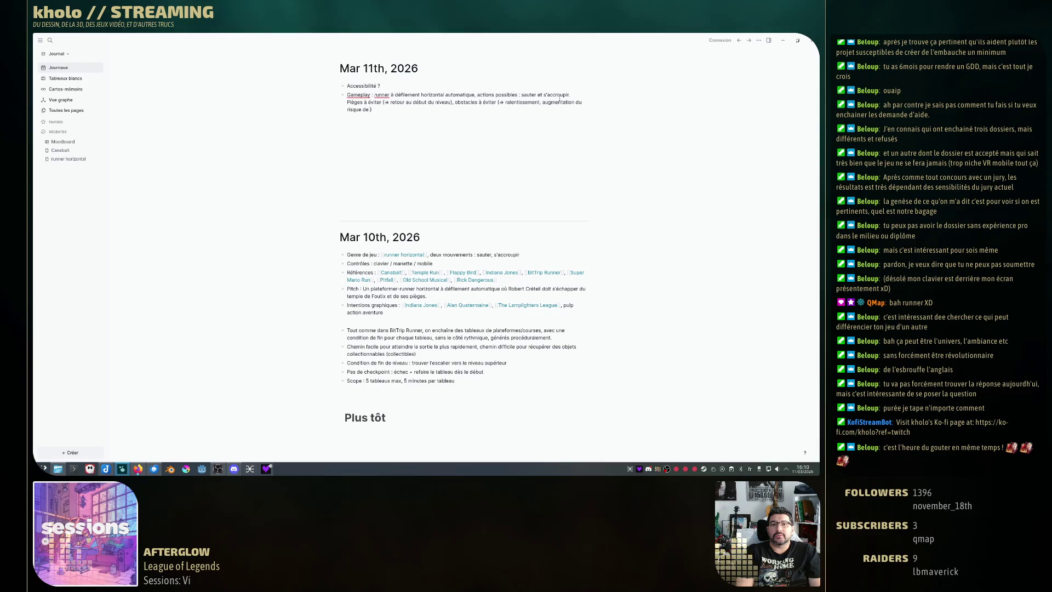
pyautogui.write('perdre')
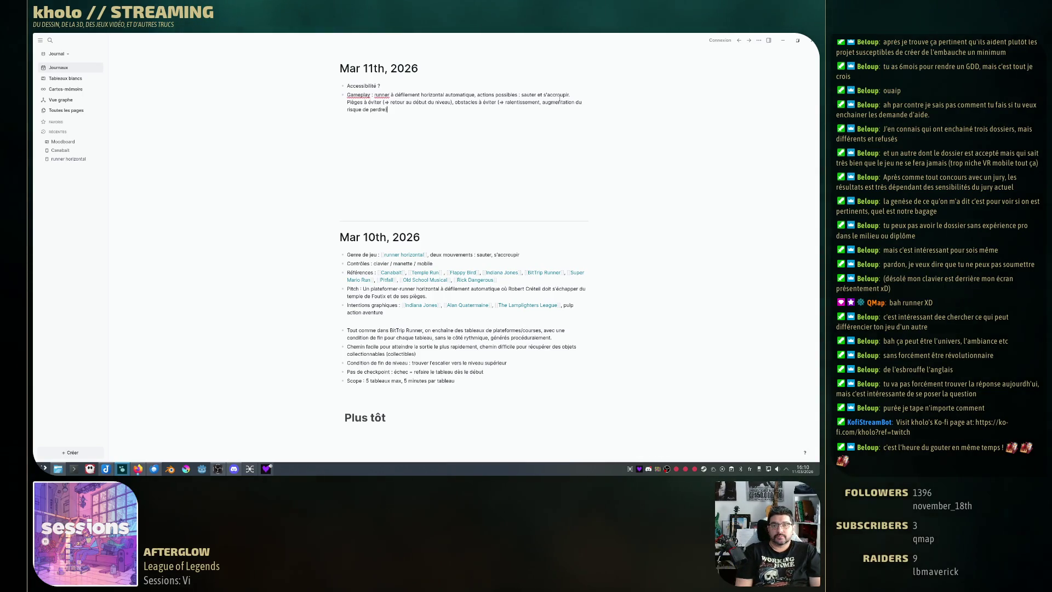
pyautogui.write(',')
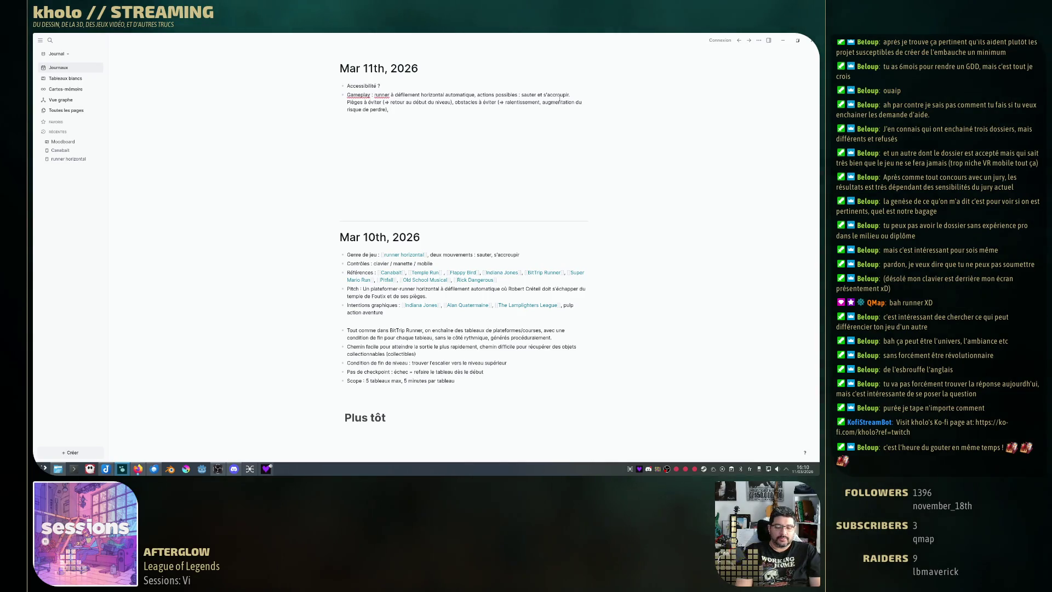
pyautogui.write(' items à récupérer (')
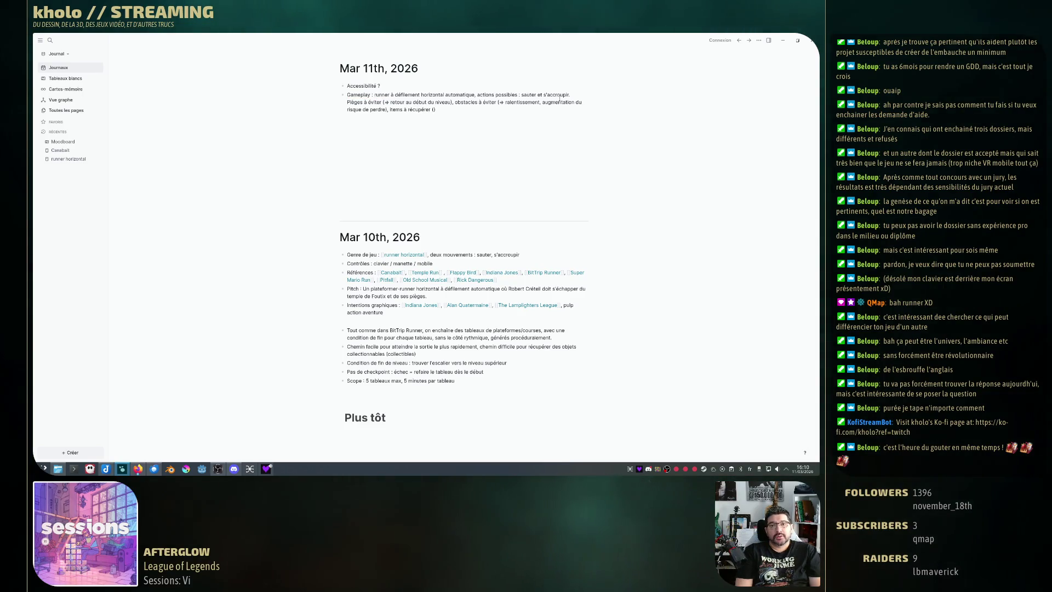
pyautogui.write('-> mel')
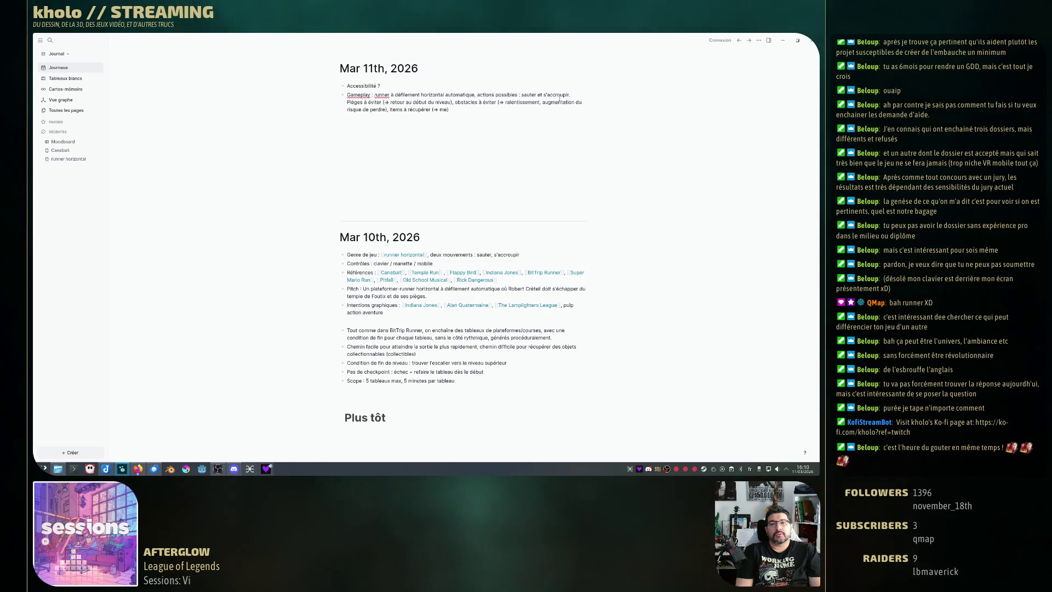
pyautogui.write('lleurs sco')
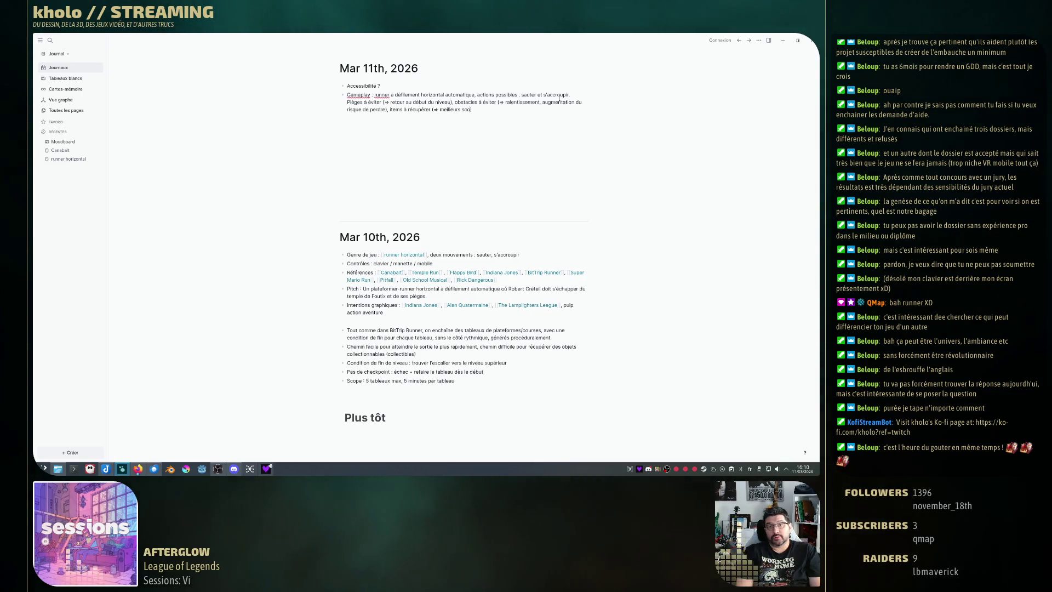
pyautogui.write('re')
# Fix 'meilleur score' and add boosts (→ accéleration, invincibilité temporaire...).
pyautogui.press('BackSpace')
pyautogui.press('BackSpace')
pyautogui.press('BackSpace')
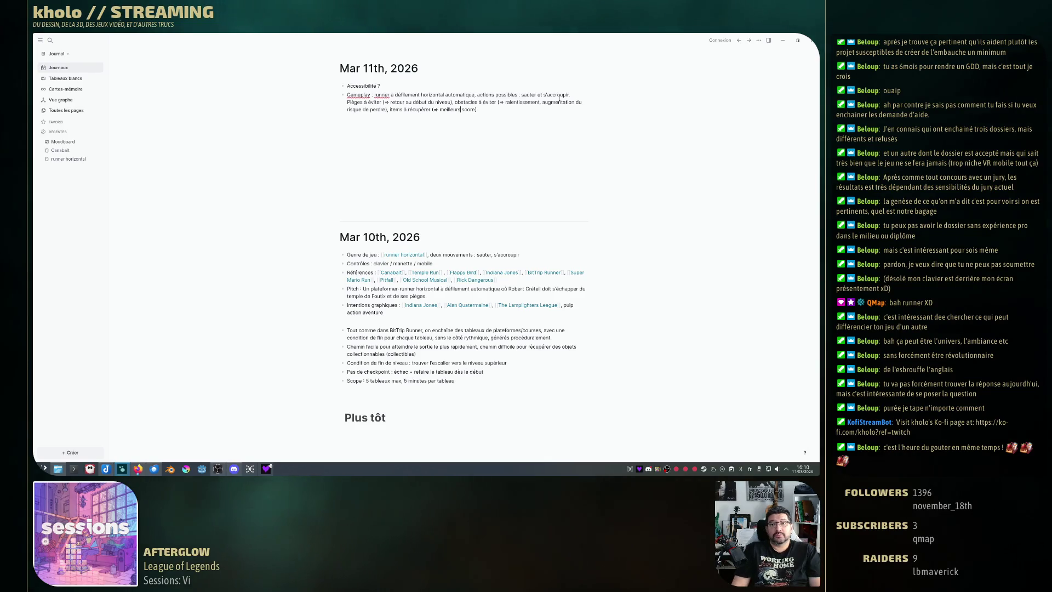
pyautogui.write('score)')
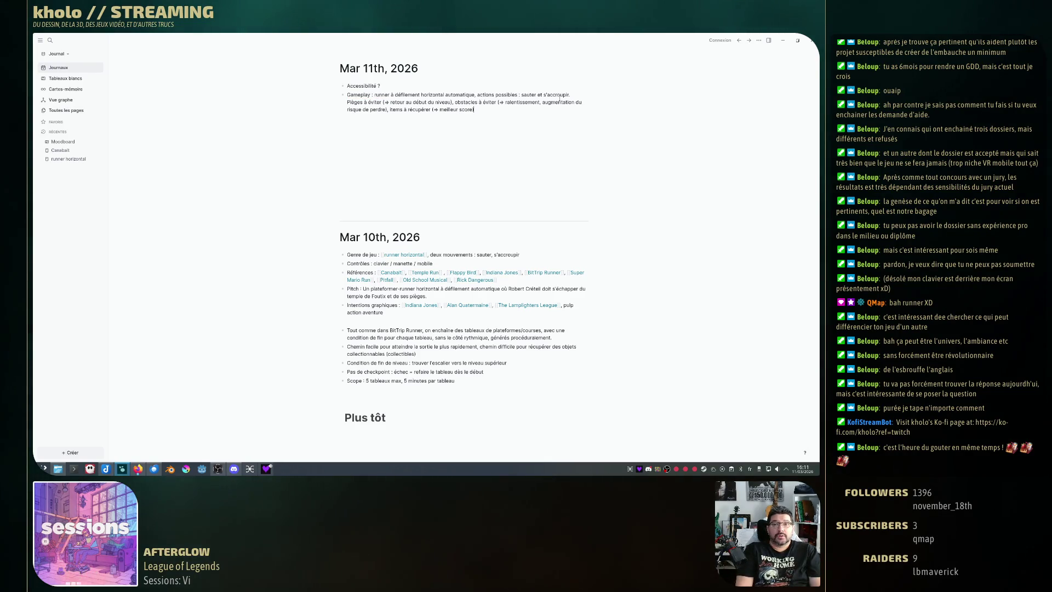
pyautogui.write(', boost')
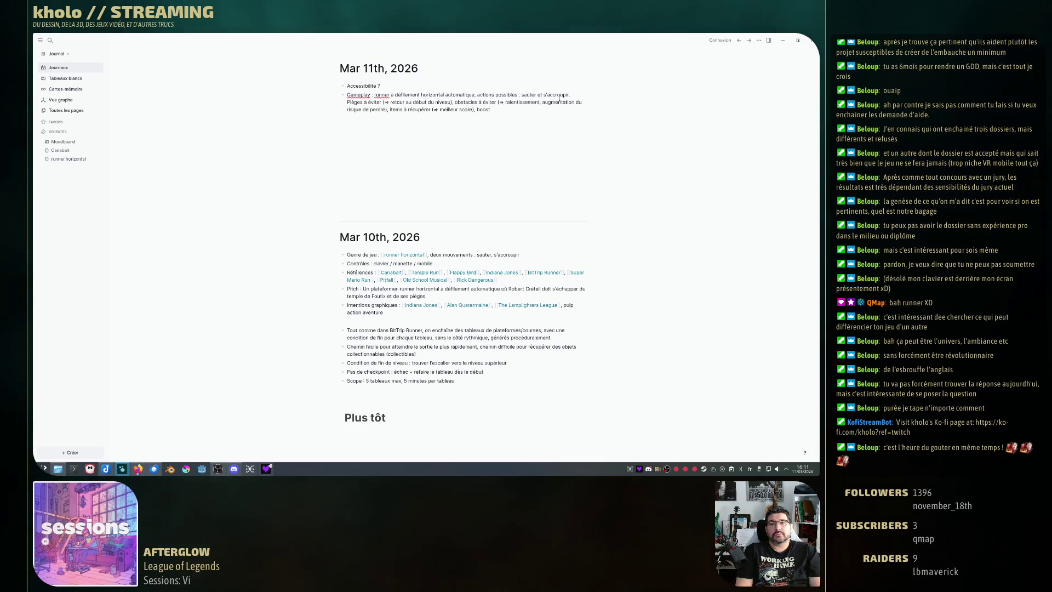
pyautogui.write('s (')
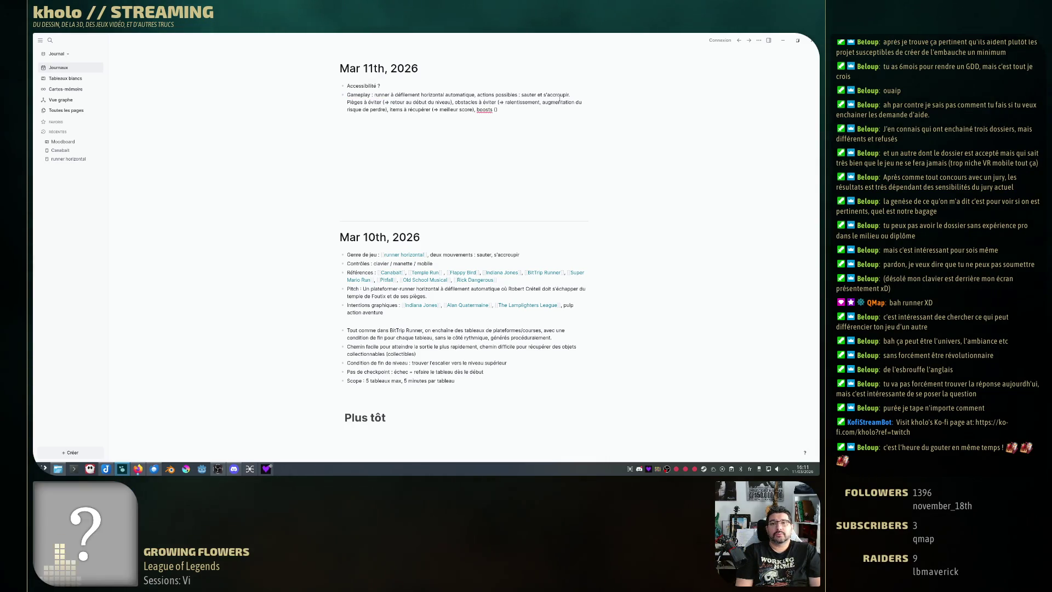
pyautogui.write('→ accéler')
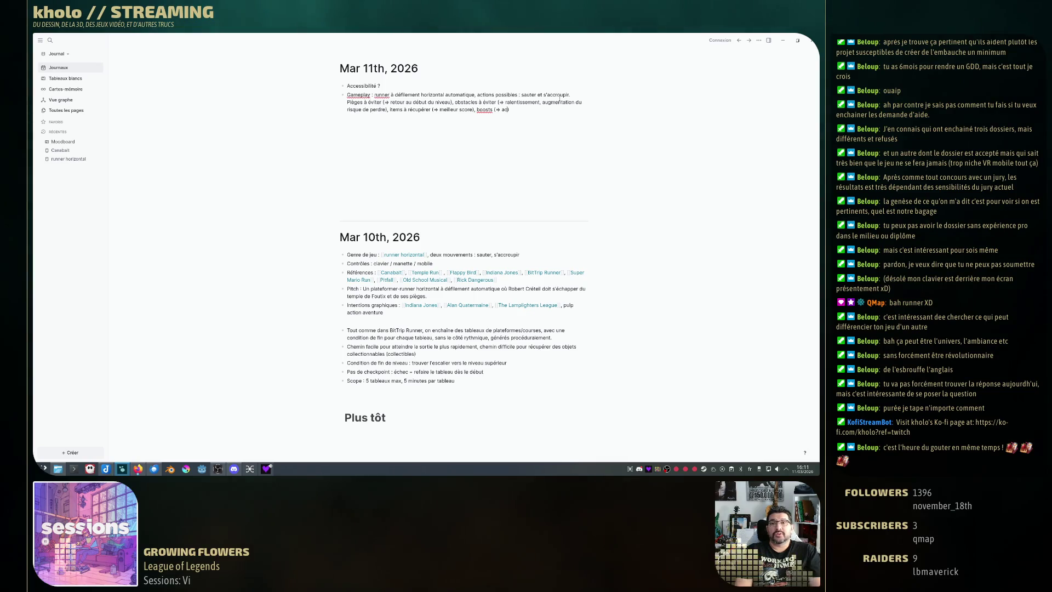
pyautogui.write('ation, ')
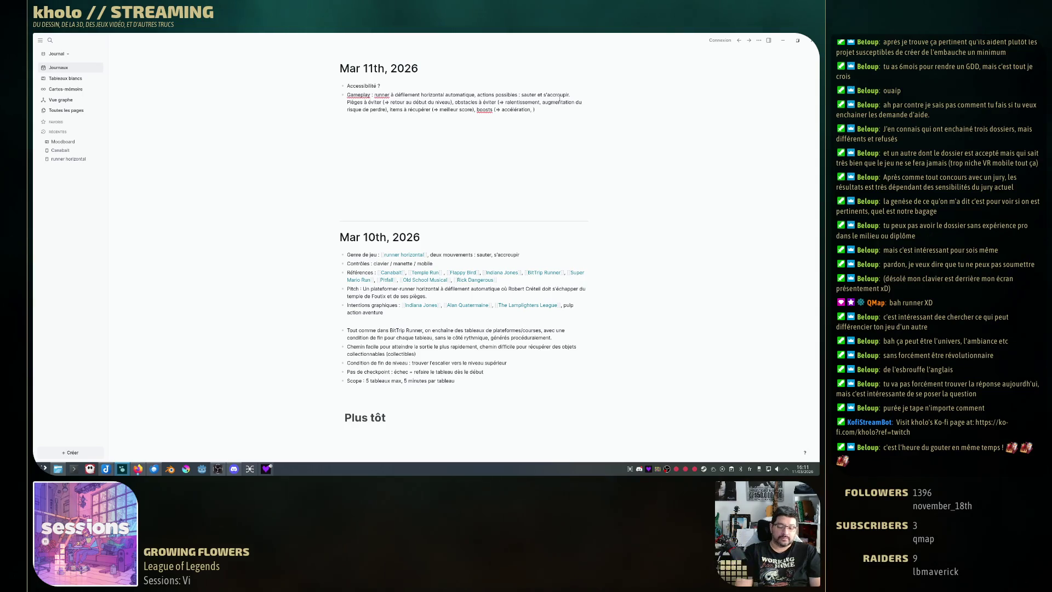
pyautogui.write('invincibili')
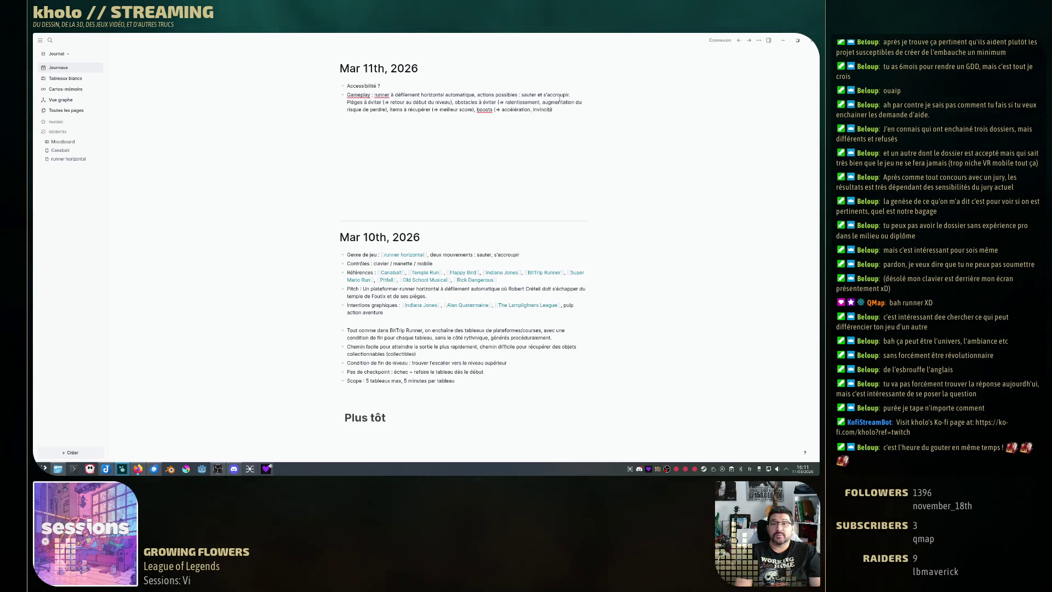
pyautogui.write('té temp')
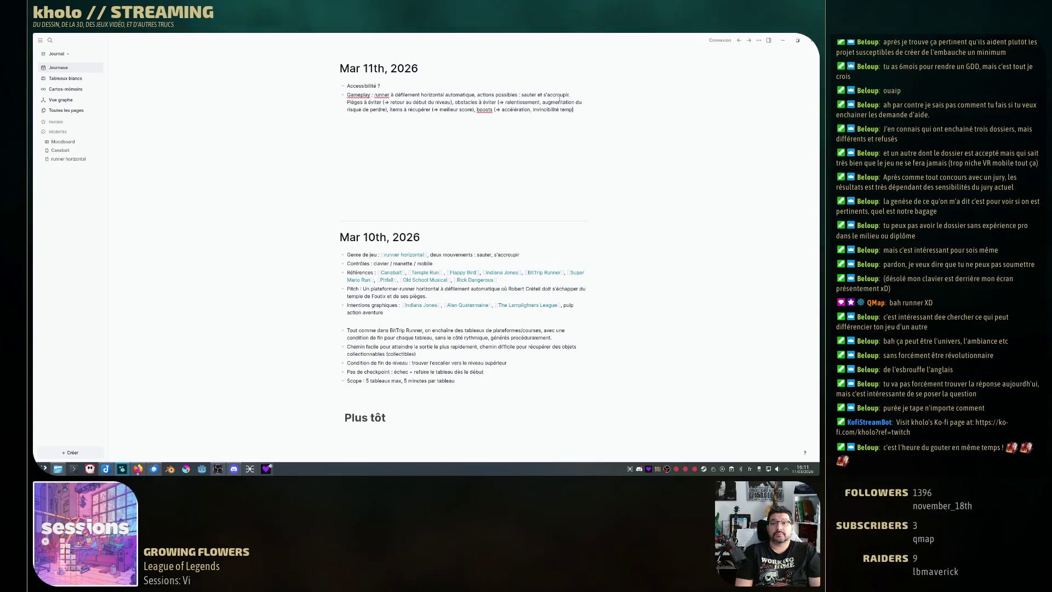
pyautogui.write('oraire')
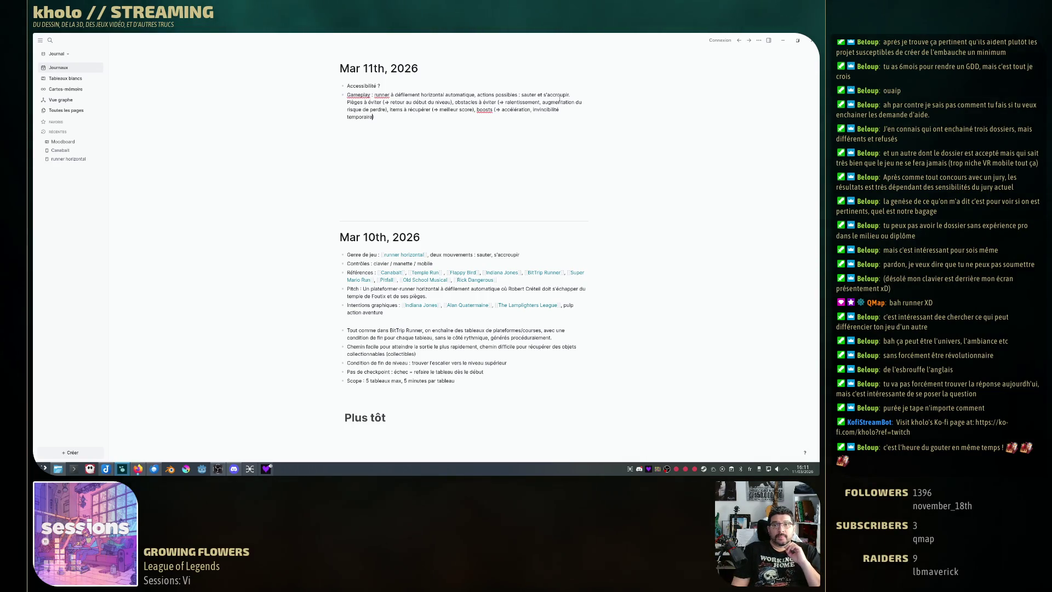
pyautogui.write(',')
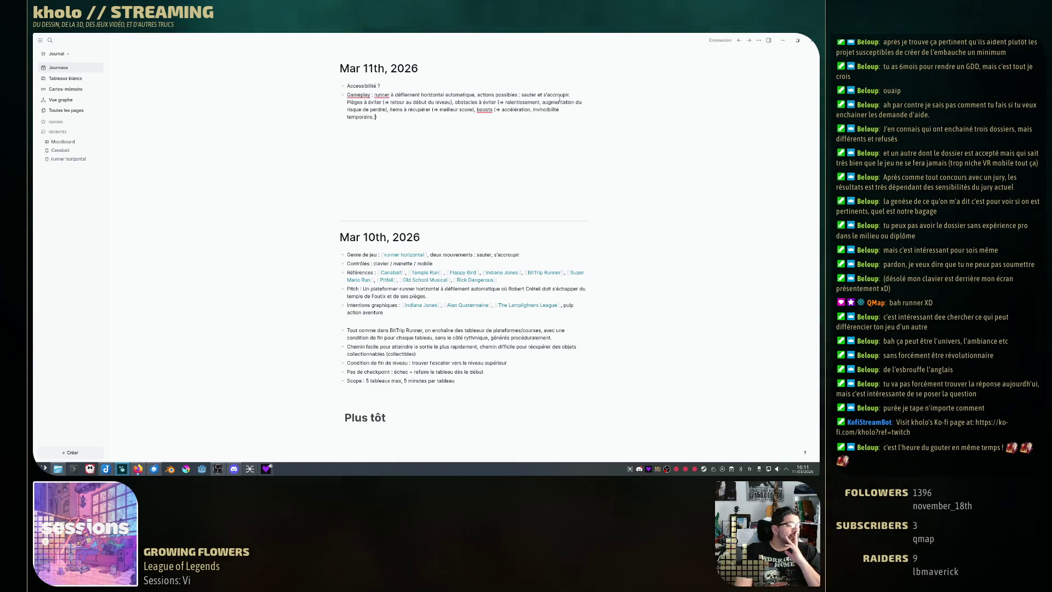
pyautogui.press('BackSpace')
pyautogui.press('BackSpace')
pyautogui.press('Escape')
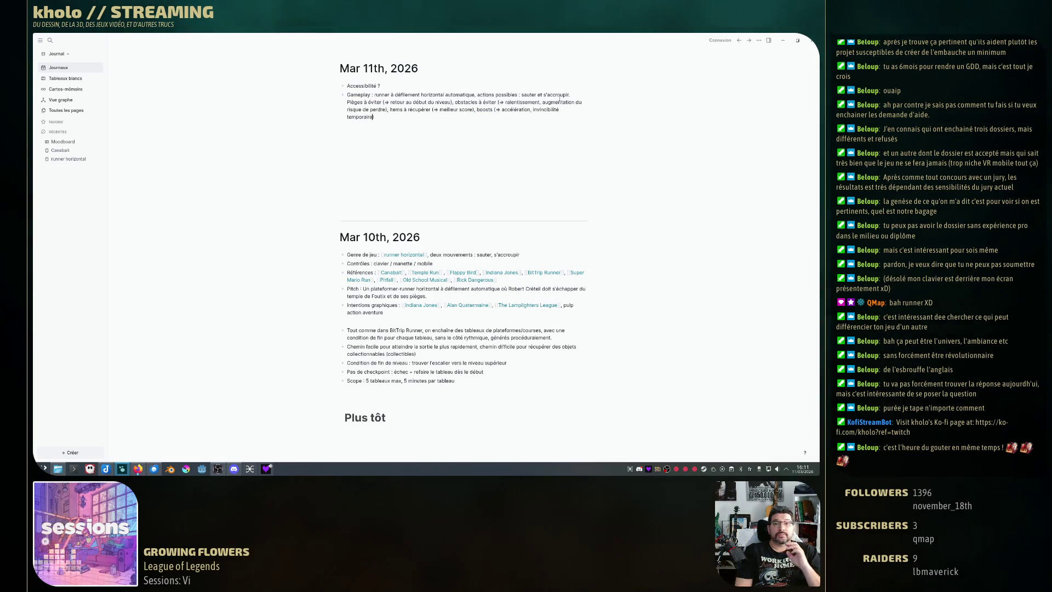
pyautogui.write('...')
pyautogui.press('Return')
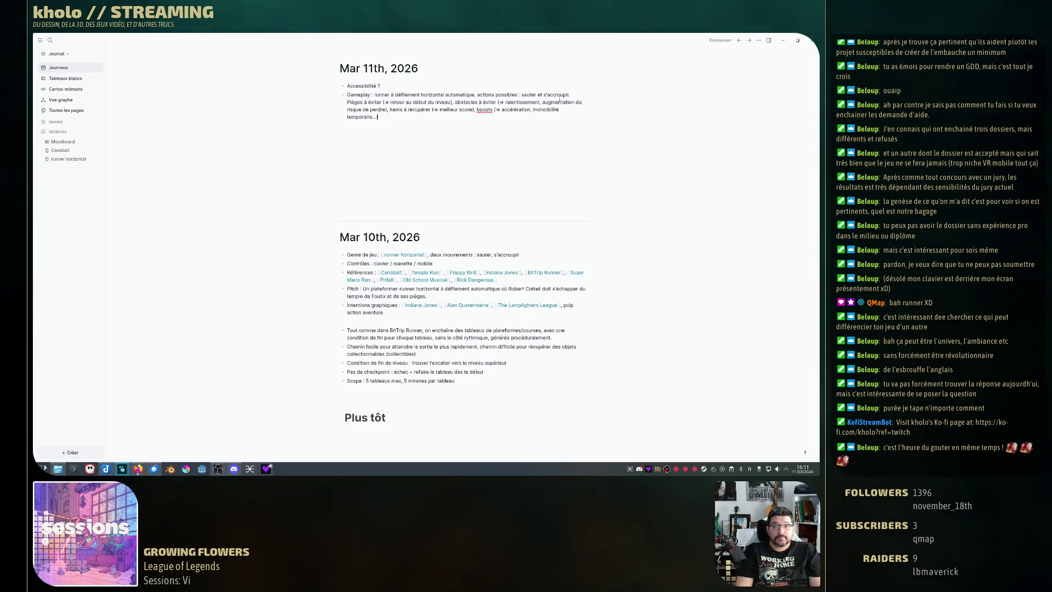
pyautogui.write(',')
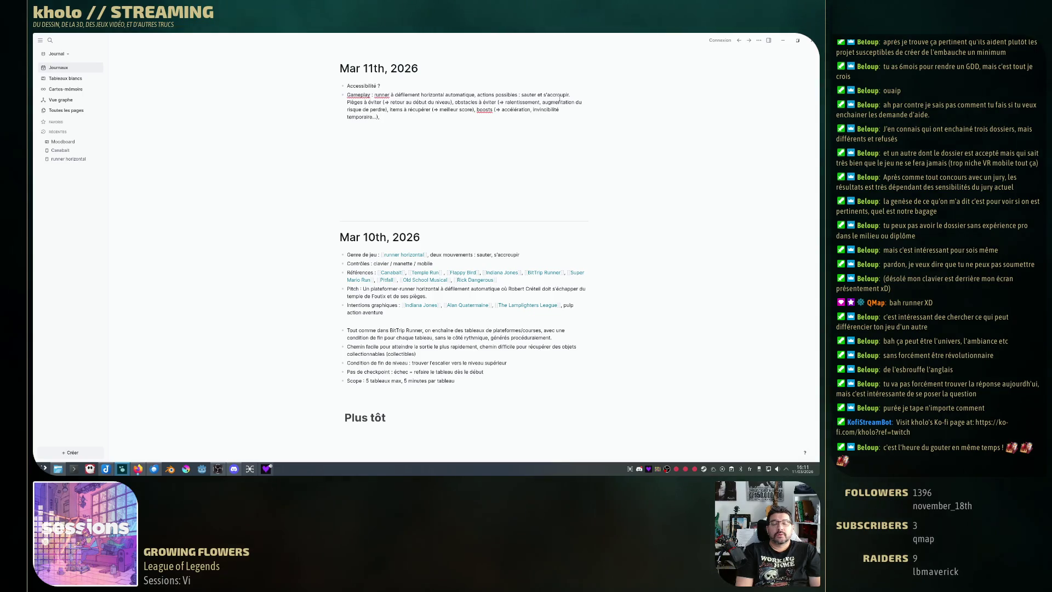
pyautogui.press('BackSpace')
pyautogui.press('Escape')
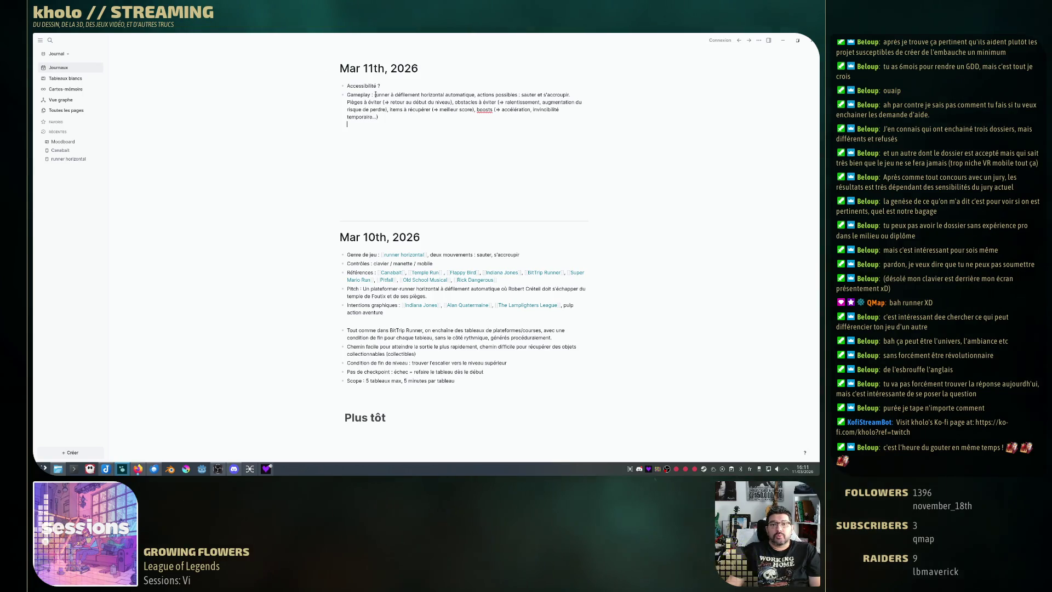
# Break the Gameplay block into dash lines for runner, actions possibles and lowercase pièges.
pyautogui.click(569, 110)
pyautogui.hotkey('shift', 'Return')
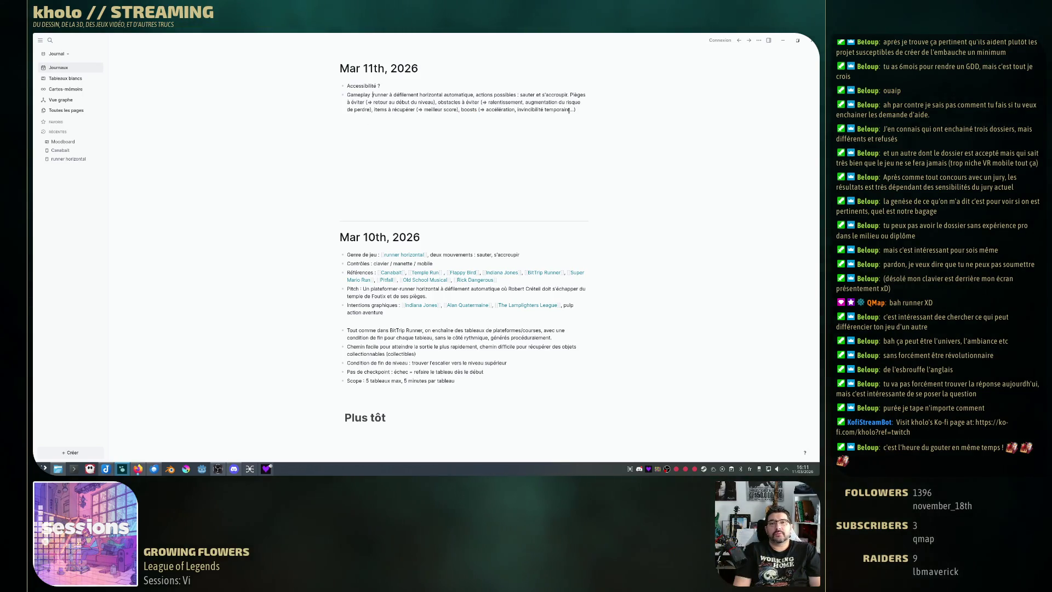
pyautogui.write('-')
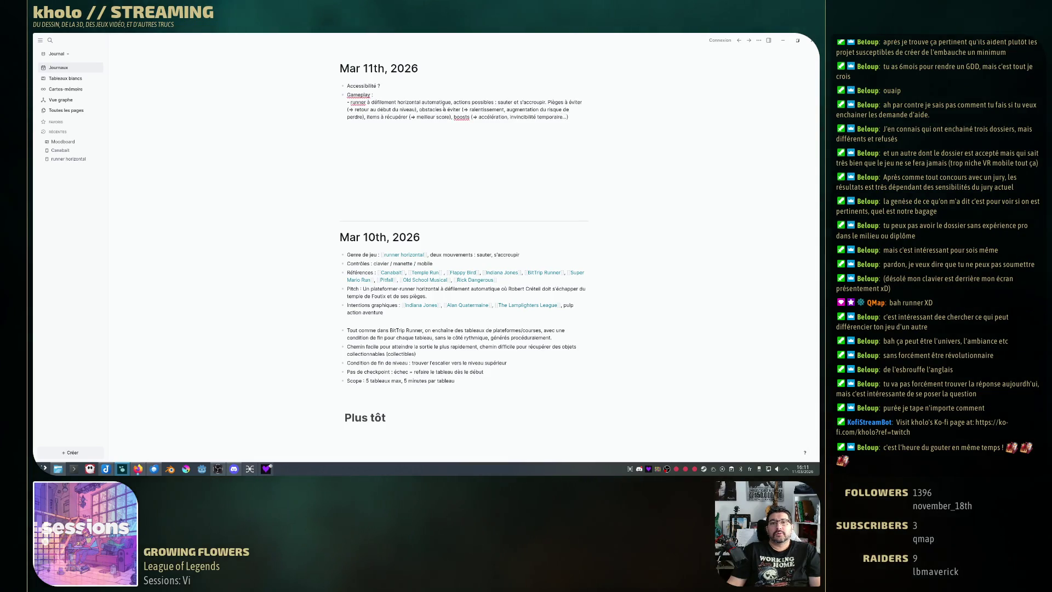
pyautogui.click(455, 103)
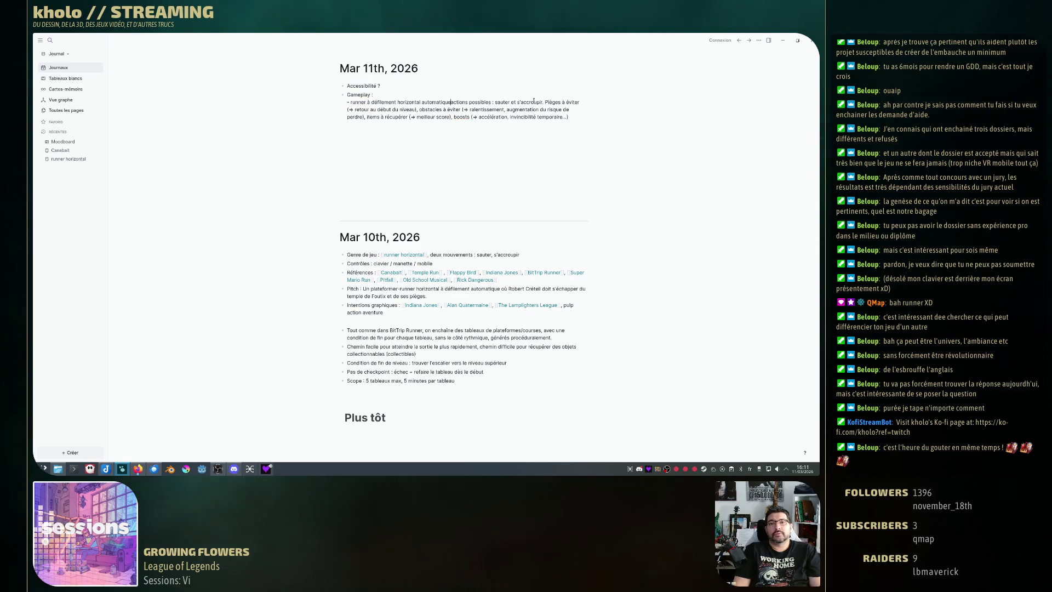
pyautogui.press('BackSpace')
pyautogui.press('BackSpace')
pyautogui.hotkey('shift', 'Return')
pyautogui.write('-')
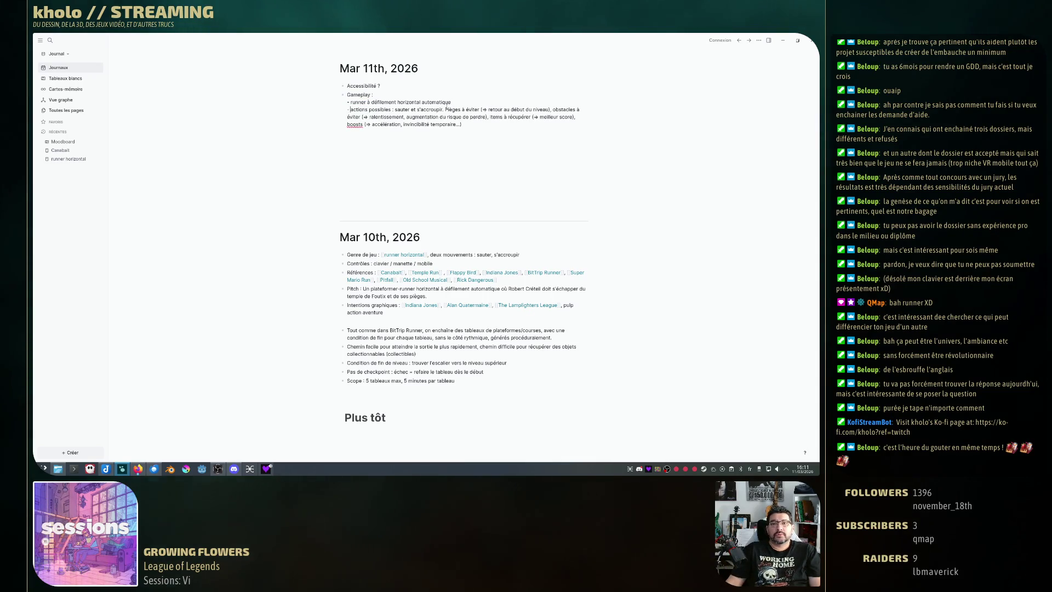
pyautogui.press('BackSpace')
pyautogui.press('BackSpace')
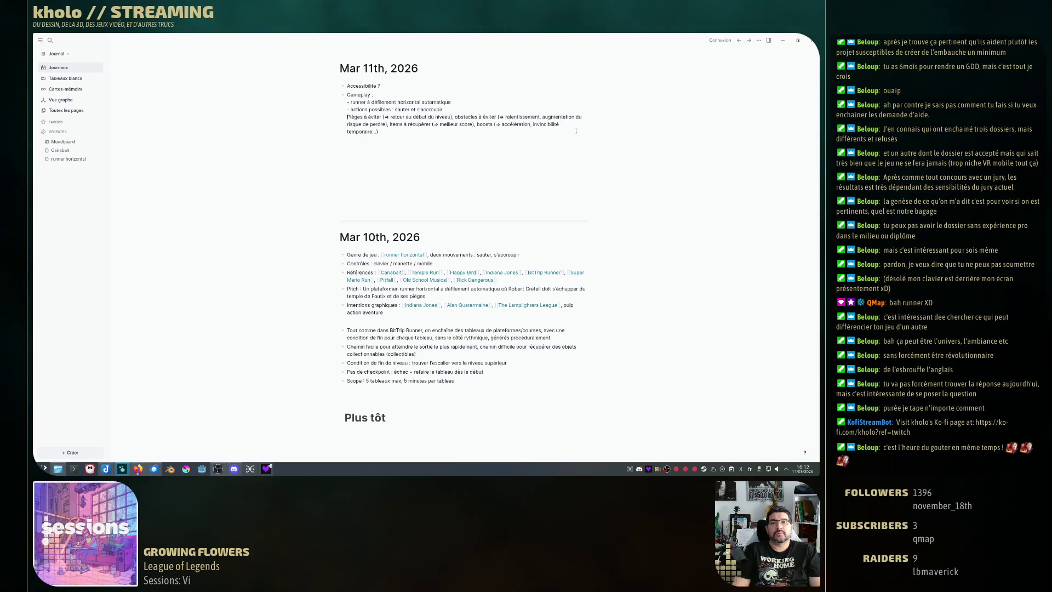
pyautogui.hotkey('shift', 'Return')
pyautogui.write('-')
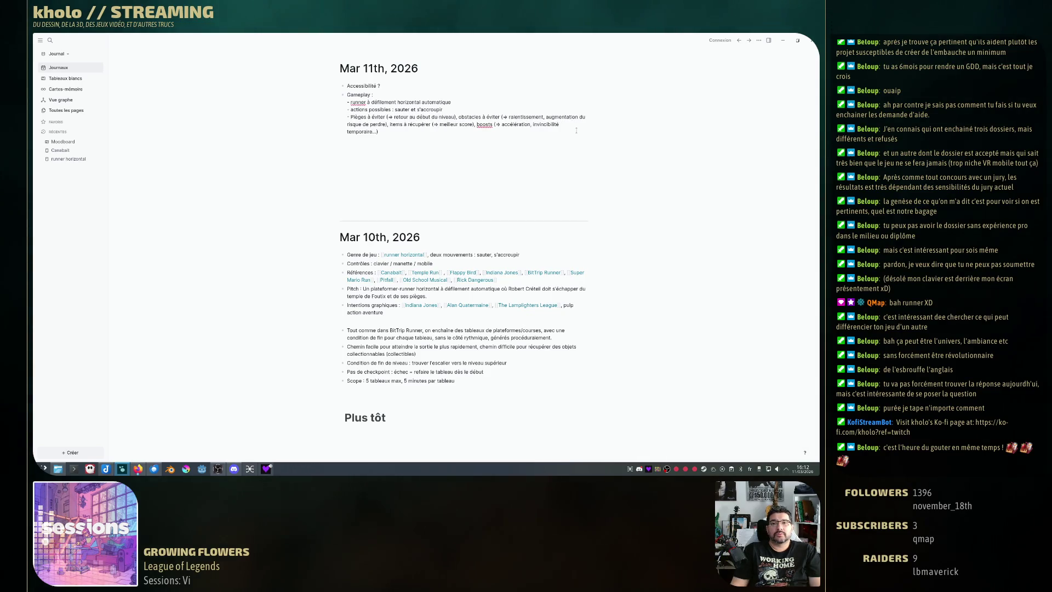
pyautogui.press('Delete')
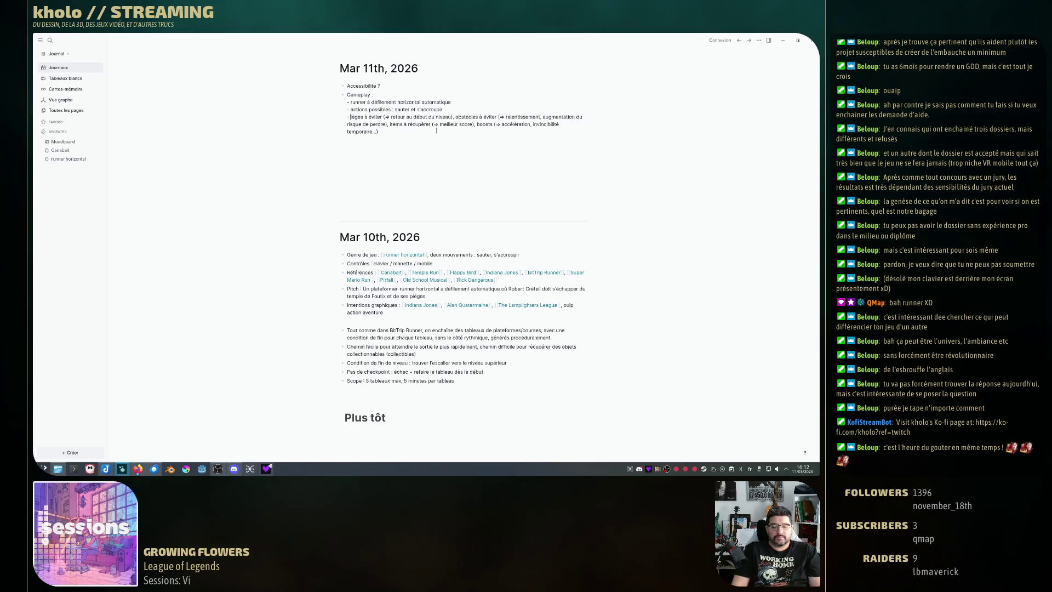
pyautogui.write('pi')
# Put obstacles and items à récupérer on their own dash lines, trimming 'à éviter'.
pyautogui.click(389, 124)
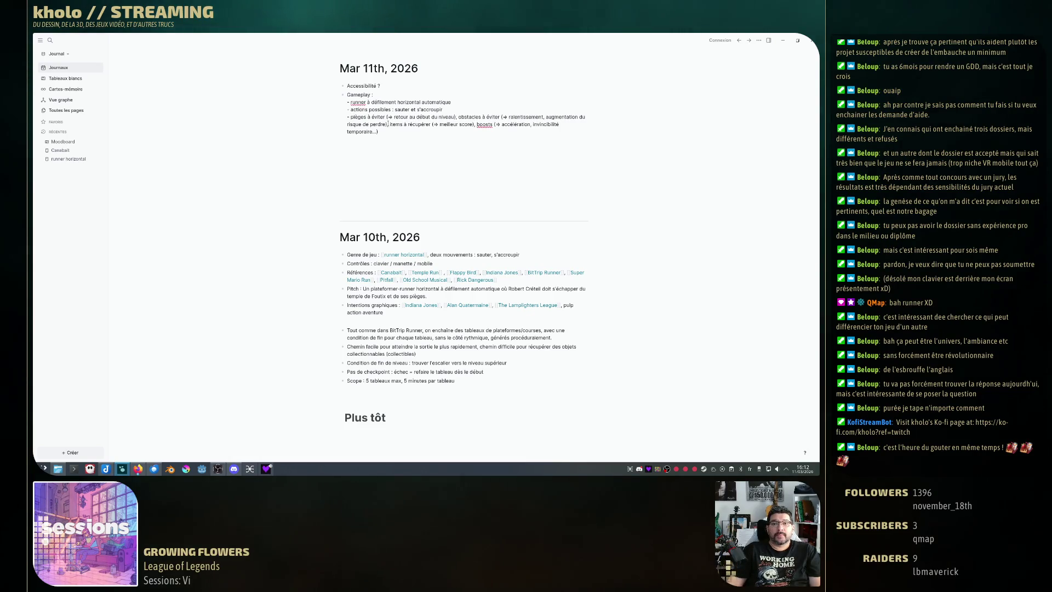
pyautogui.click(367, 117)
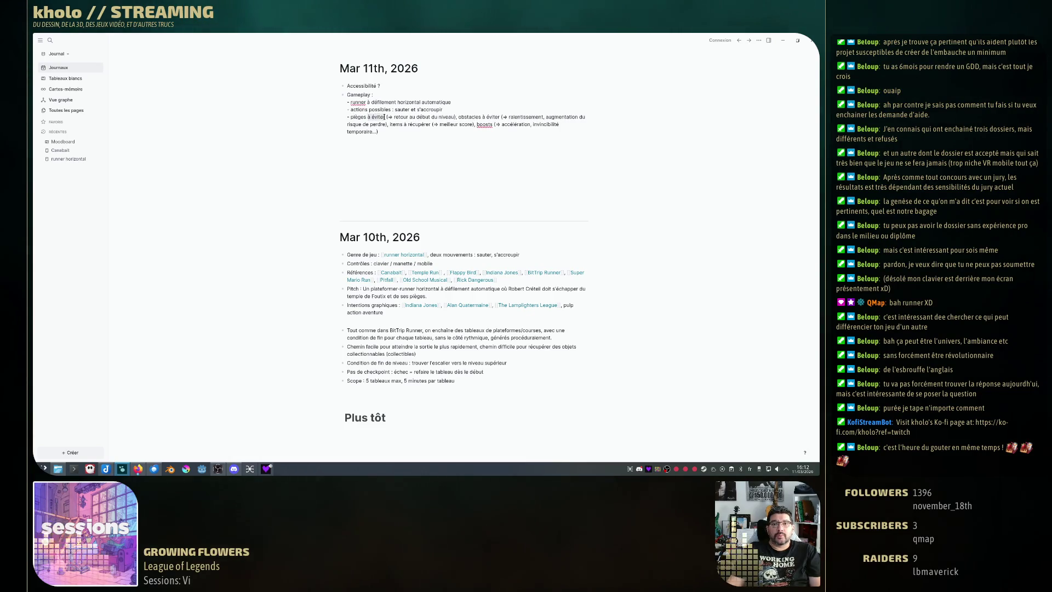
pyautogui.press('Delete')
pyautogui.press('Delete')
pyautogui.press('Delete')
pyautogui.click(439, 117)
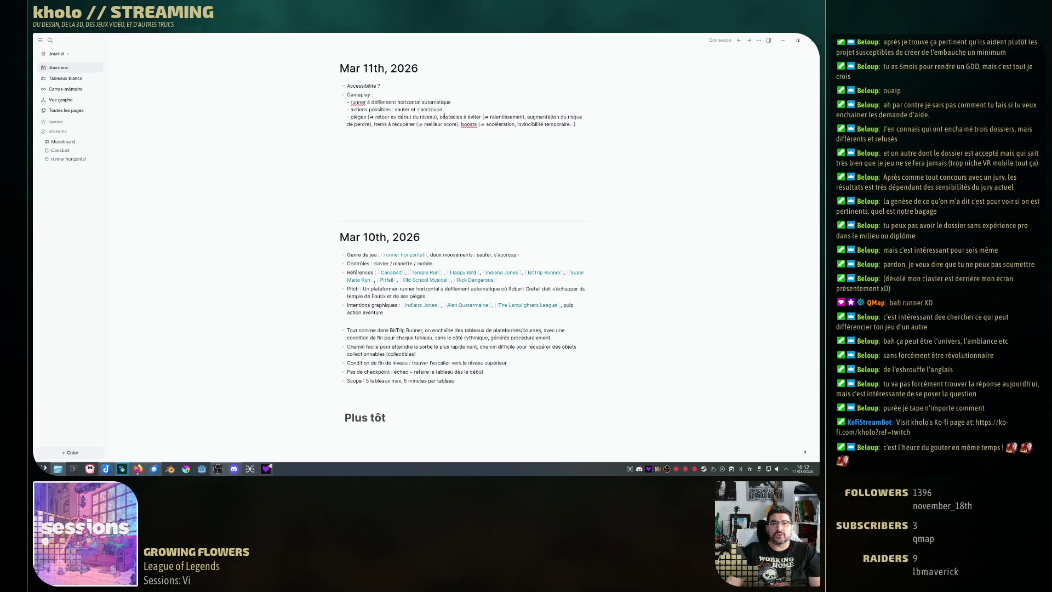
pyautogui.press('BackSpace')
pyautogui.hotkey('shift', 'Return')
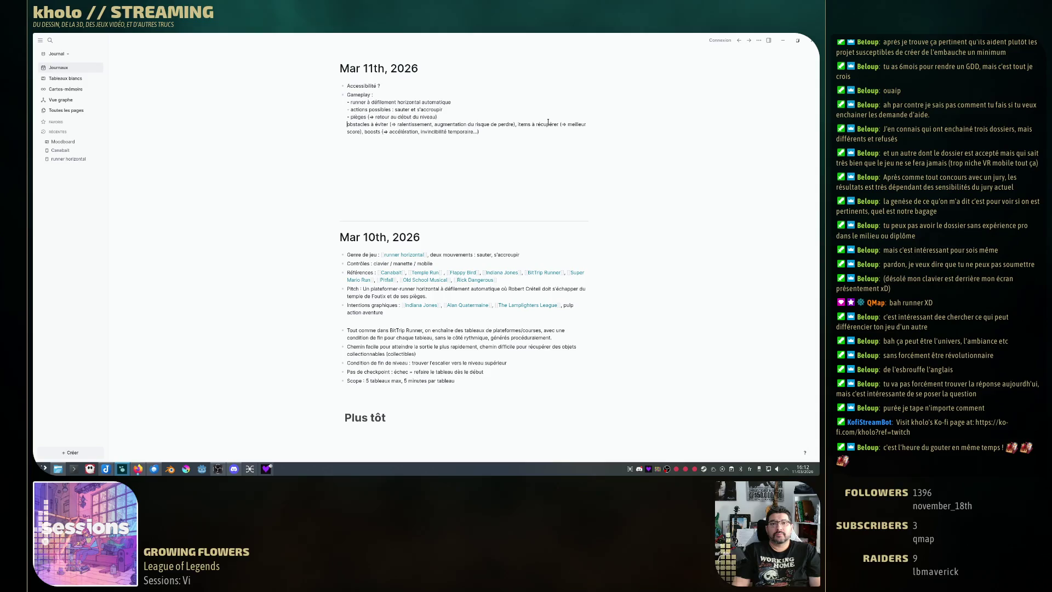
pyautogui.write('-')
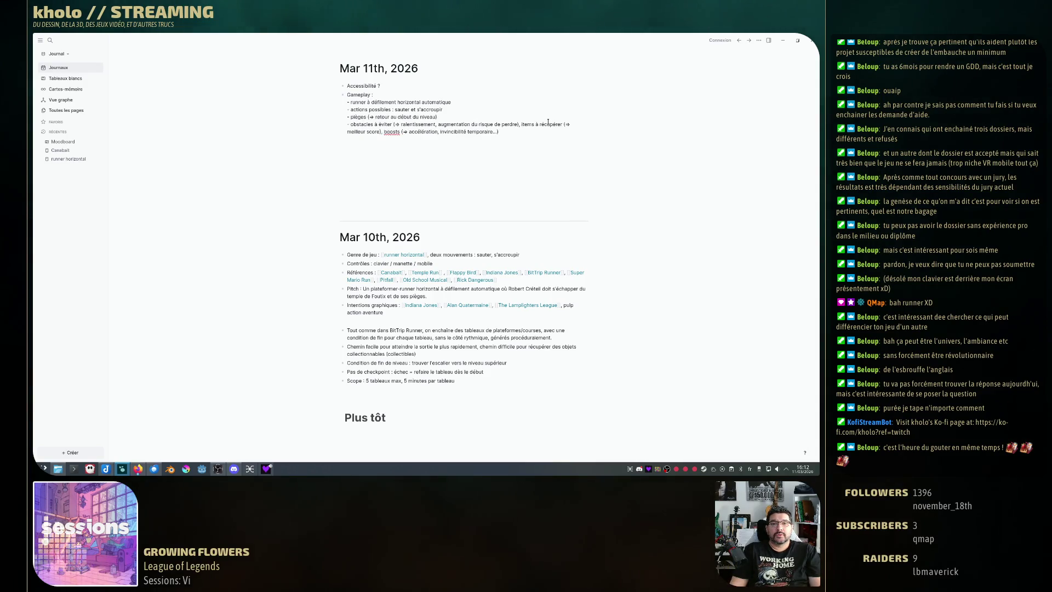
pyautogui.hotkey('ctrl', 'Delete')
pyautogui.hotkey('ctrl', 'Delete')
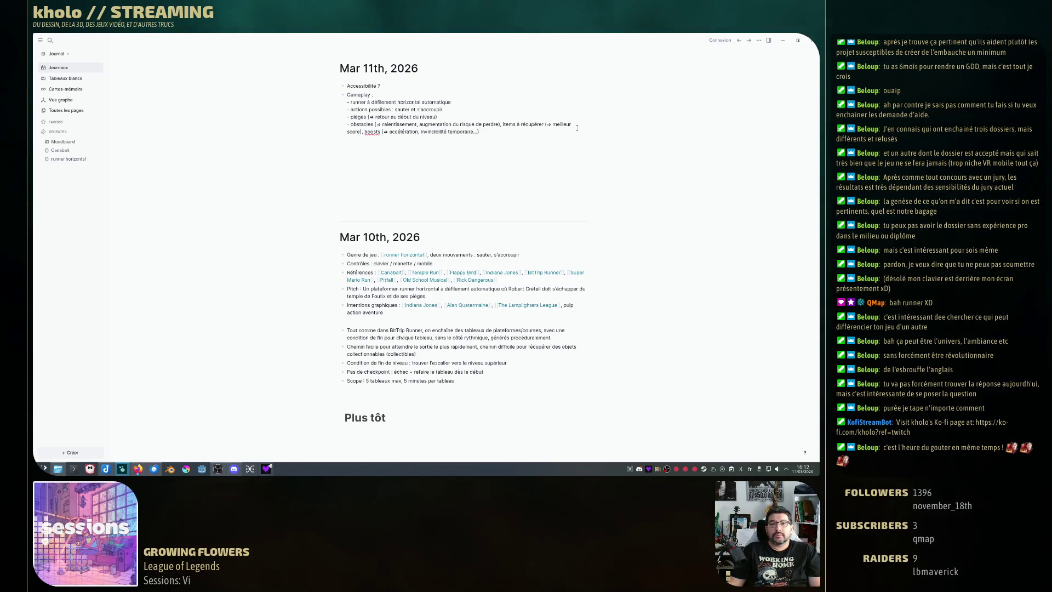
pyautogui.press('BackSpace')
pyautogui.press('BackSpace')
pyautogui.hotkey('shift', 'Return')
pyautogui.write('-')
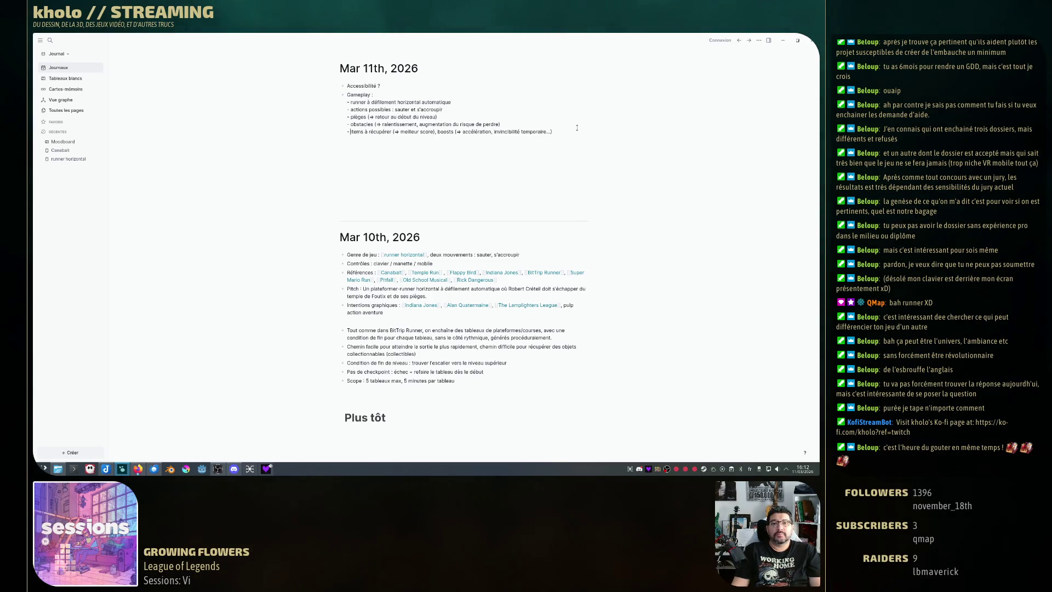
# Move boosts onto its own dash line and finish the block.
pyautogui.click(437, 132)
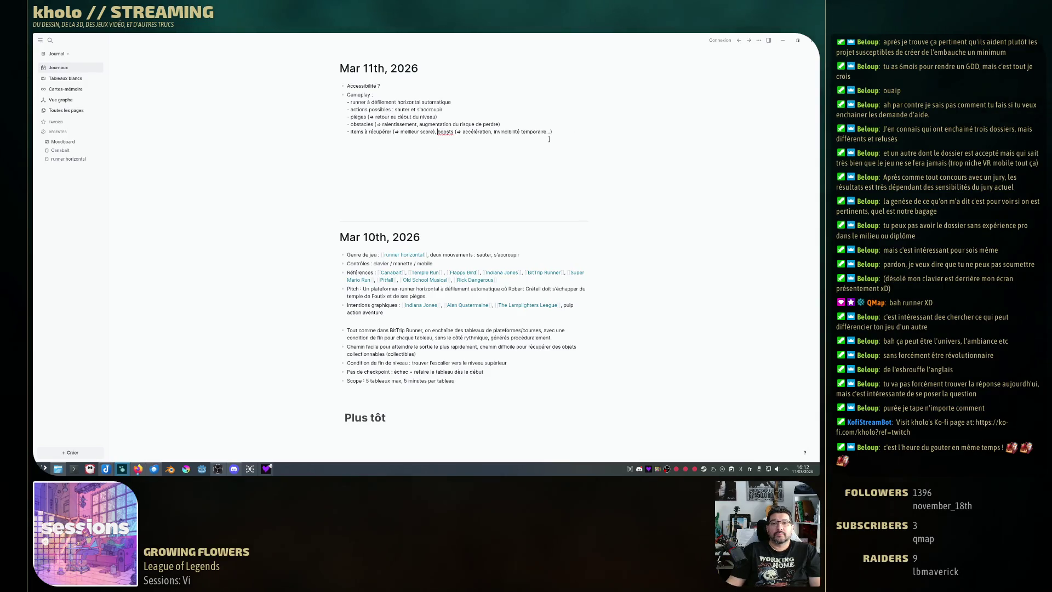
pyautogui.press('BackSpace')
pyautogui.press('BackSpace')
pyautogui.hotkey('shift', 'Return')
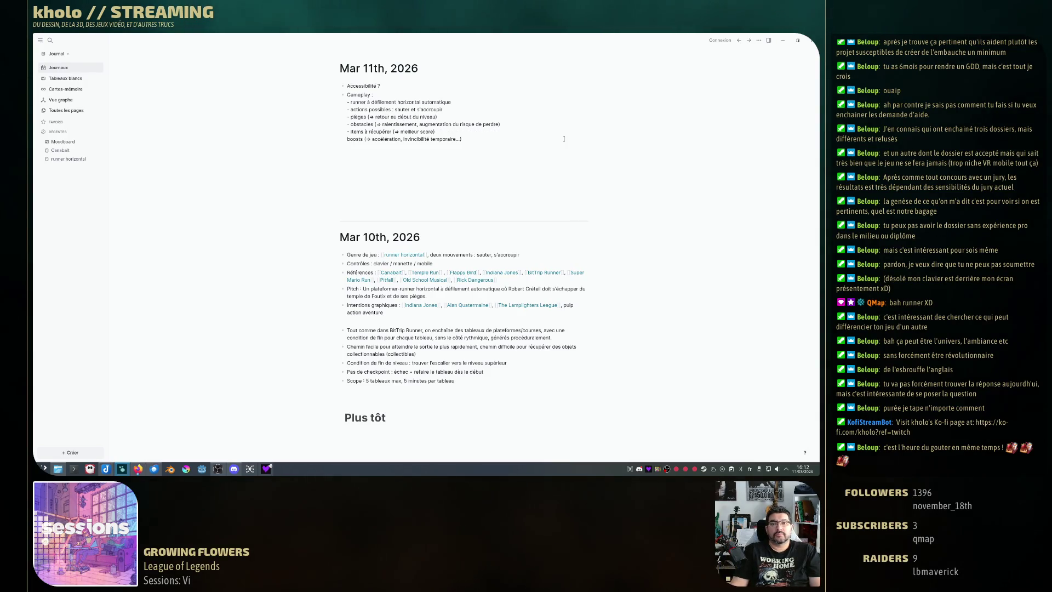
pyautogui.write('-')
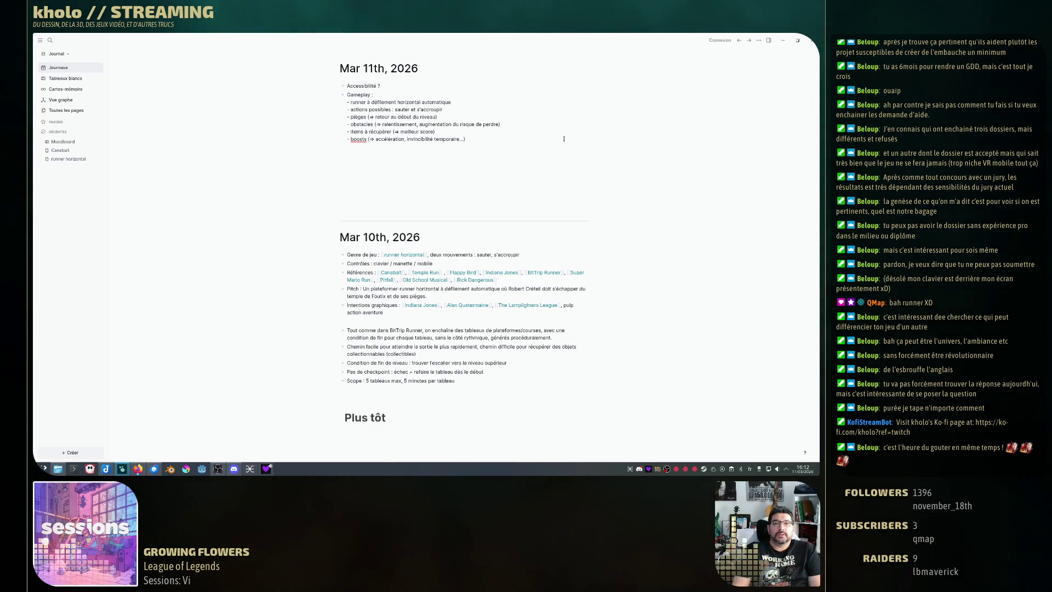
pyautogui.press('Return')
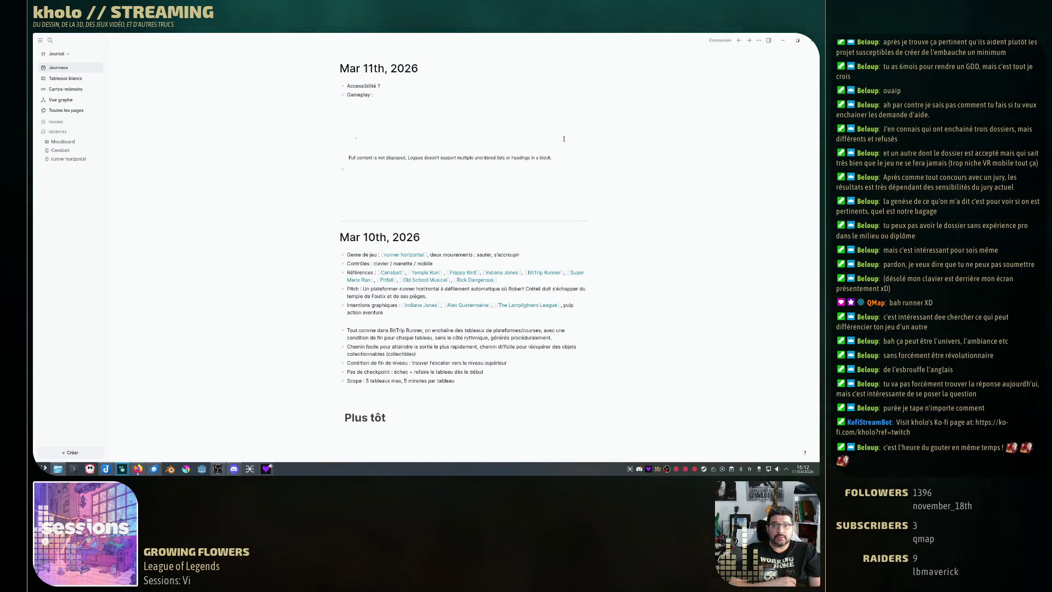
# Delete the dash before the runner, actions, pièges, obstacles, items and boosts lines.
pyautogui.press('BackSpace')
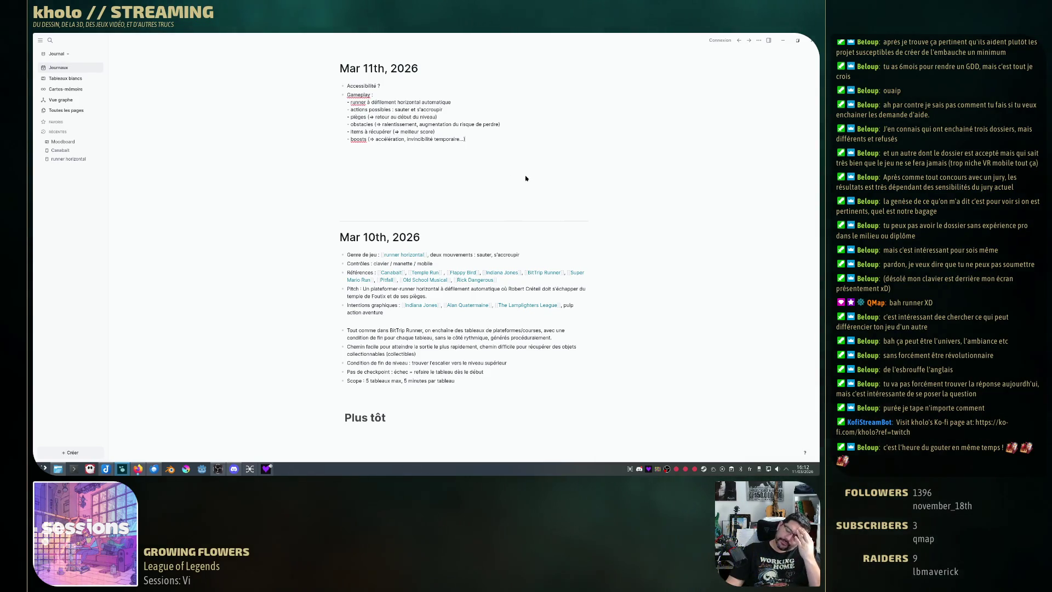
pyautogui.click(348, 102)
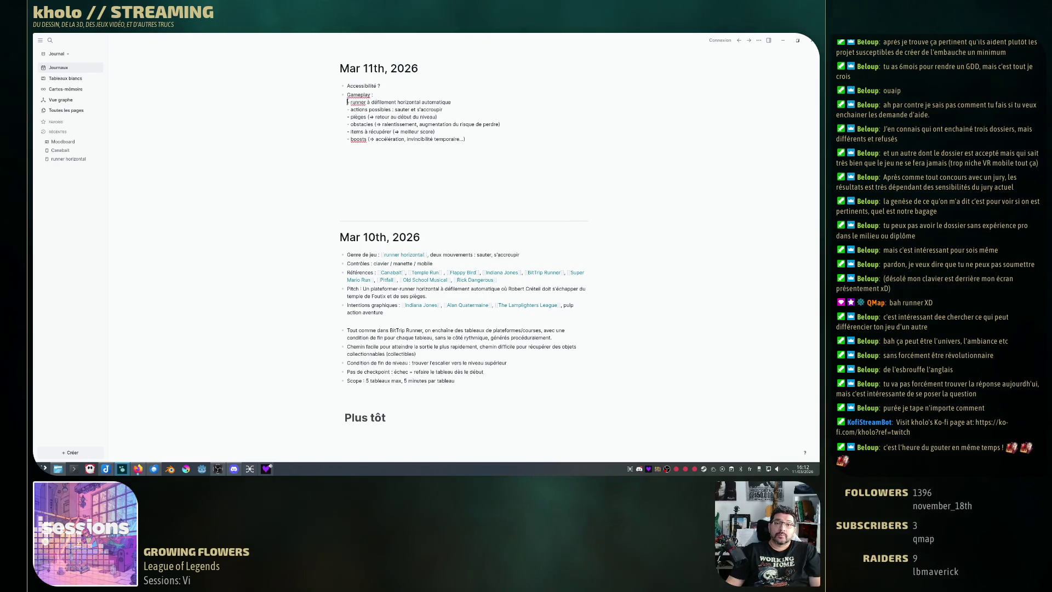
pyautogui.press('Delete')
pyautogui.press('Delete')
pyautogui.press('Down')
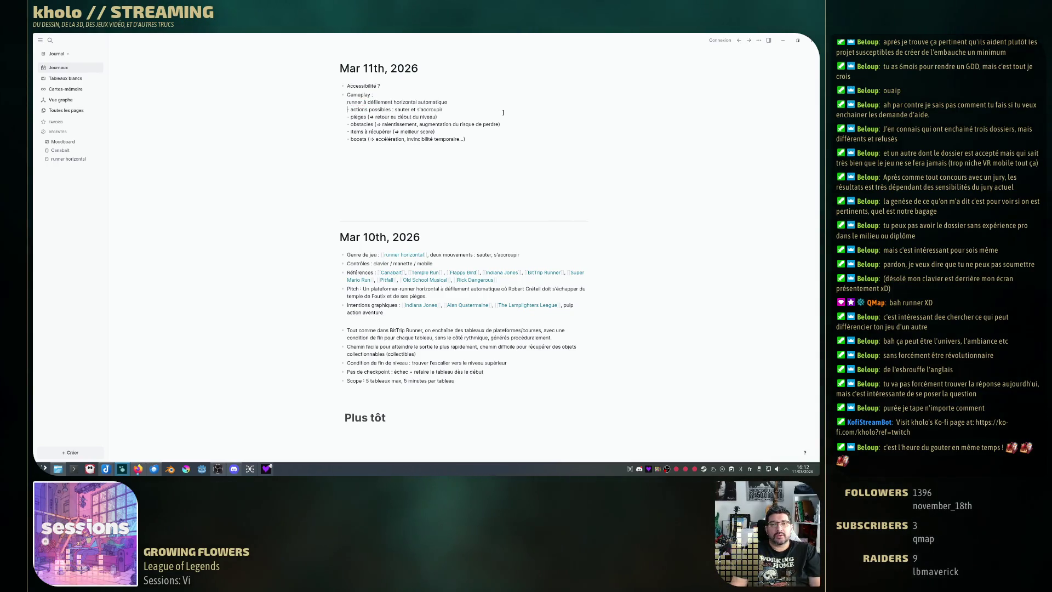
pyautogui.press('Delete')
pyautogui.press('Delete')
pyautogui.press('Down')
pyautogui.press('Down')
pyautogui.press('Up')
pyautogui.press('Delete')
pyautogui.press('Delete')
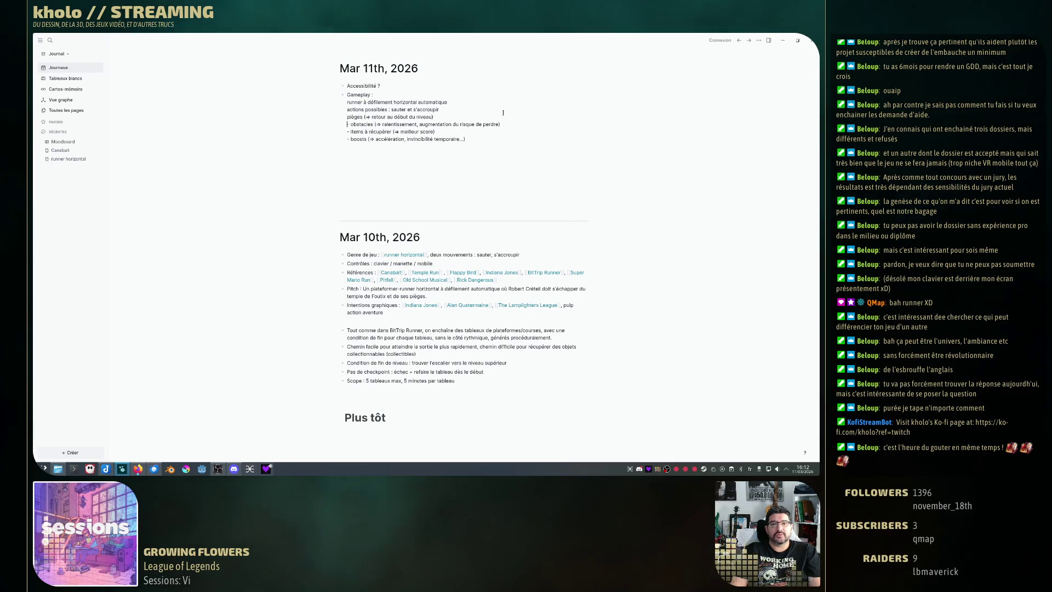
pyautogui.press('Down')
pyautogui.press('Delete')
pyautogui.press('Delete')
pyautogui.press('Down')
pyautogui.press('Delete')
pyautogui.press('Delete')
pyautogui.press('Down')
pyautogui.press('Delete')
pyautogui.press('Delete')
pyautogui.press('End')
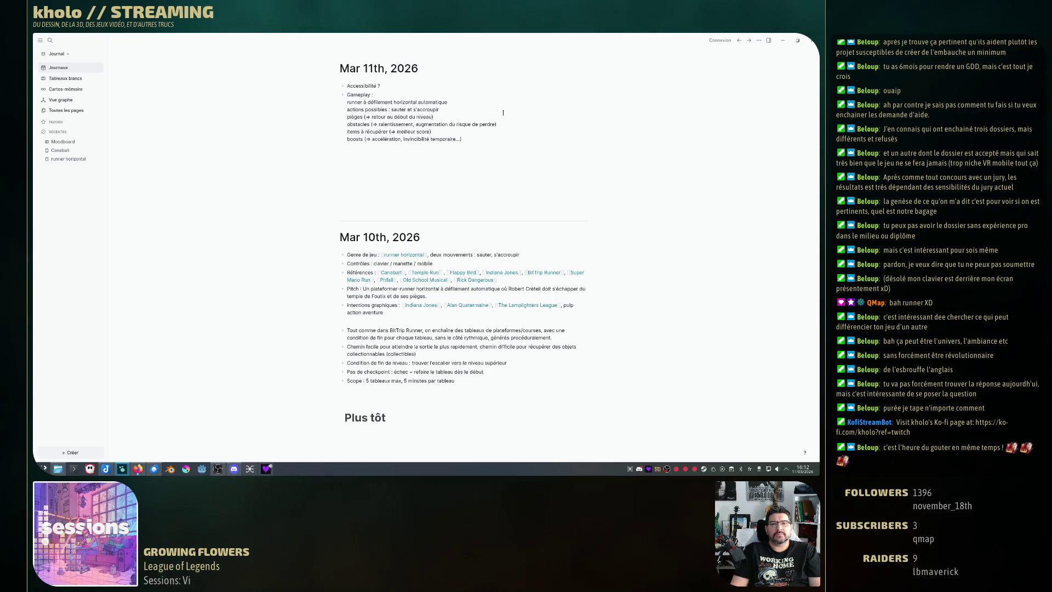
# Create a new bullet below the Gameplay block for the level-duration note.
pyautogui.press('Return')
pyautogui.write('Dur')
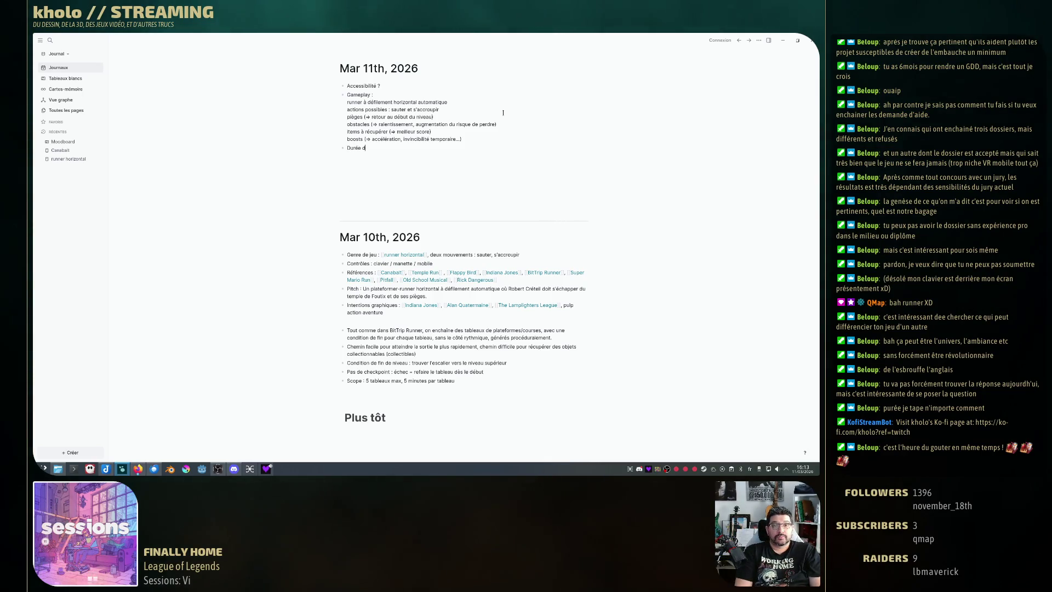
# Write 'Durée d'un niveau approximatif : 5min' in the new bullet.
pyautogui.write("ée d'un niveau a")
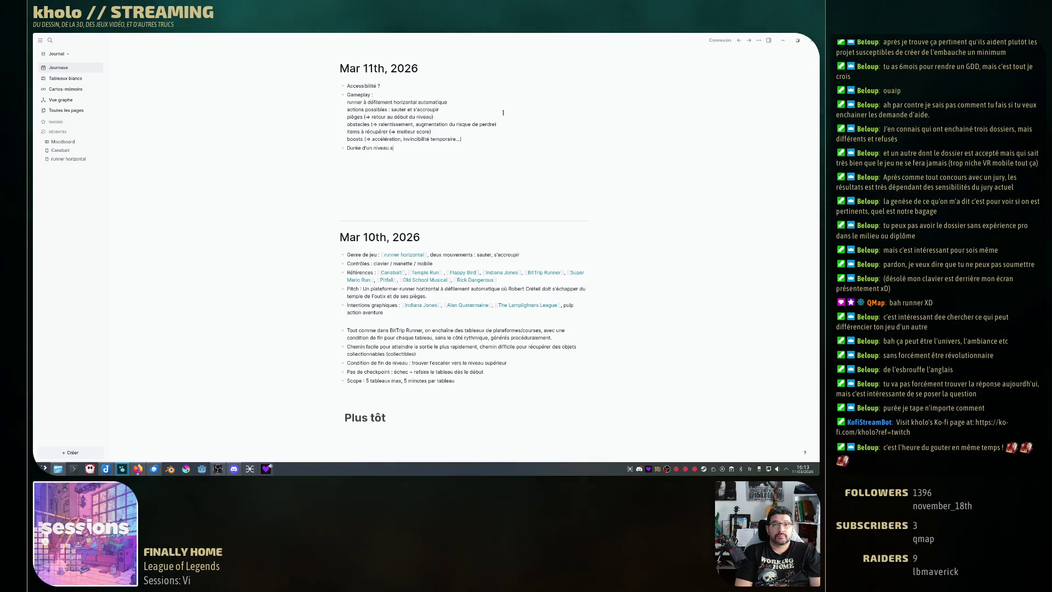
pyautogui.write('pproximatif :')
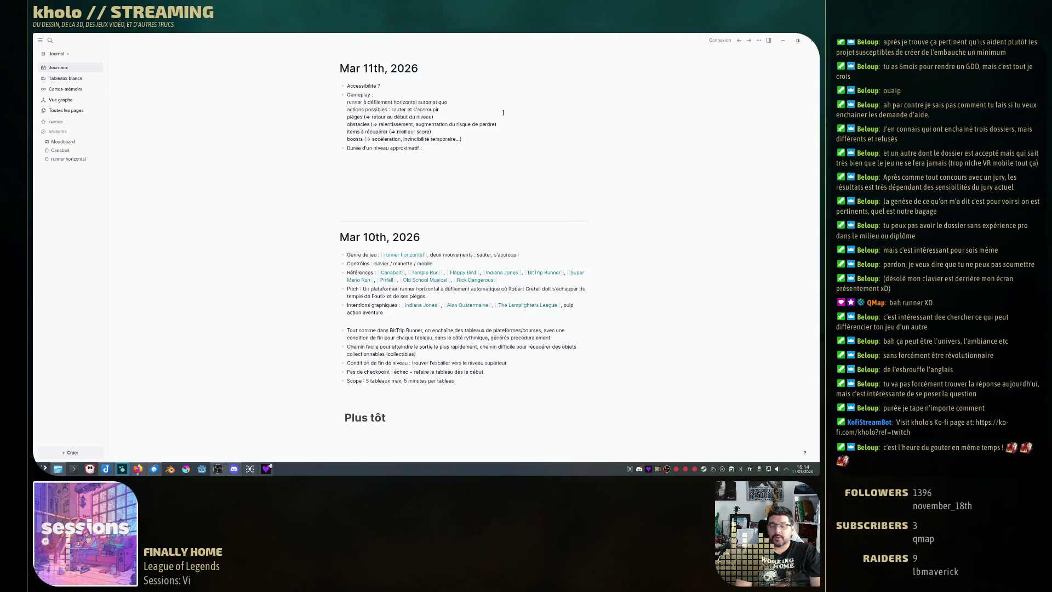
pyautogui.write(' 5min')
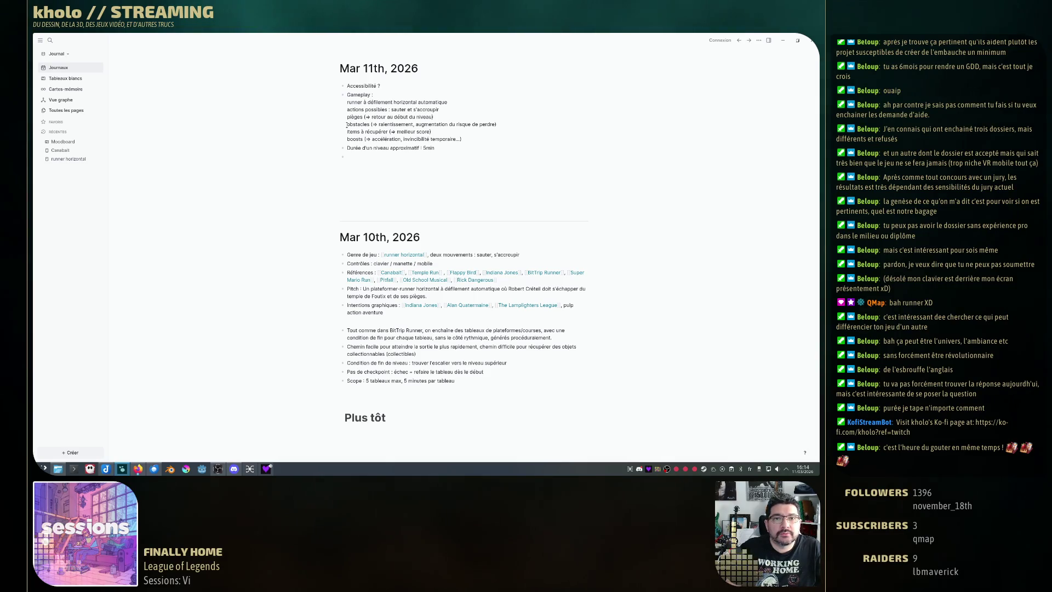
# Turn obstacles, pièges, items and boosts into [[page links]], then select 'approximatif' in the duration bullet.
pyautogui.moveTo(346, 124); pyautogui.dragTo(370, 124)
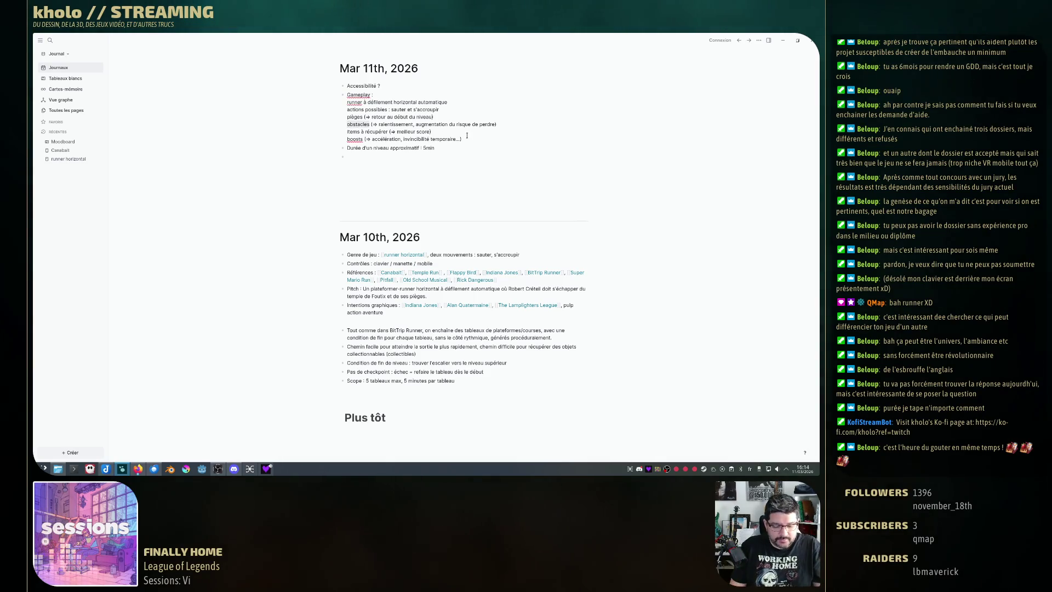
pyautogui.write('[[')
pyautogui.press('Escape')
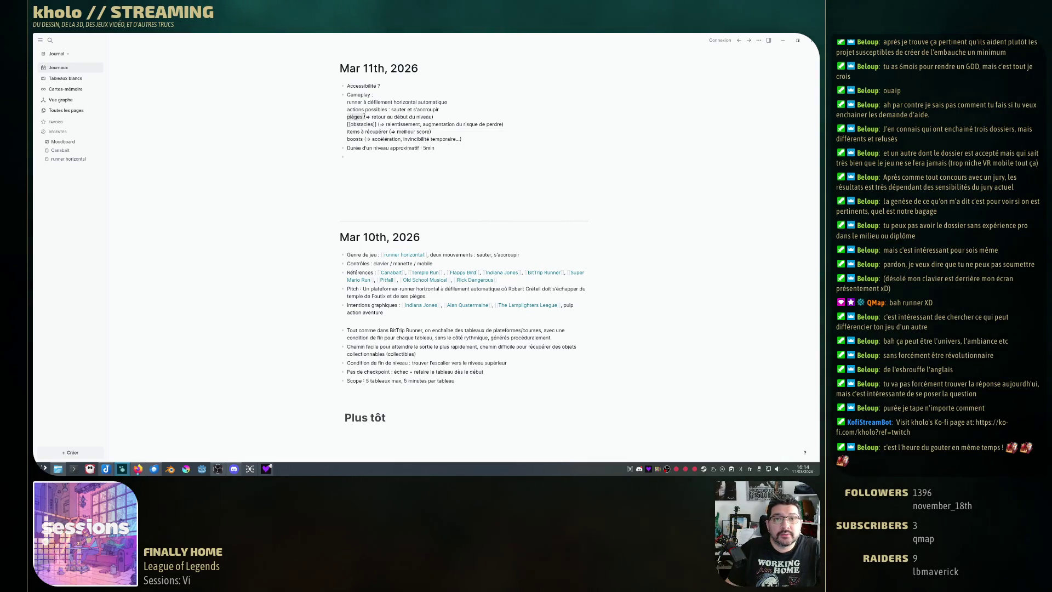
pyautogui.write('[[')
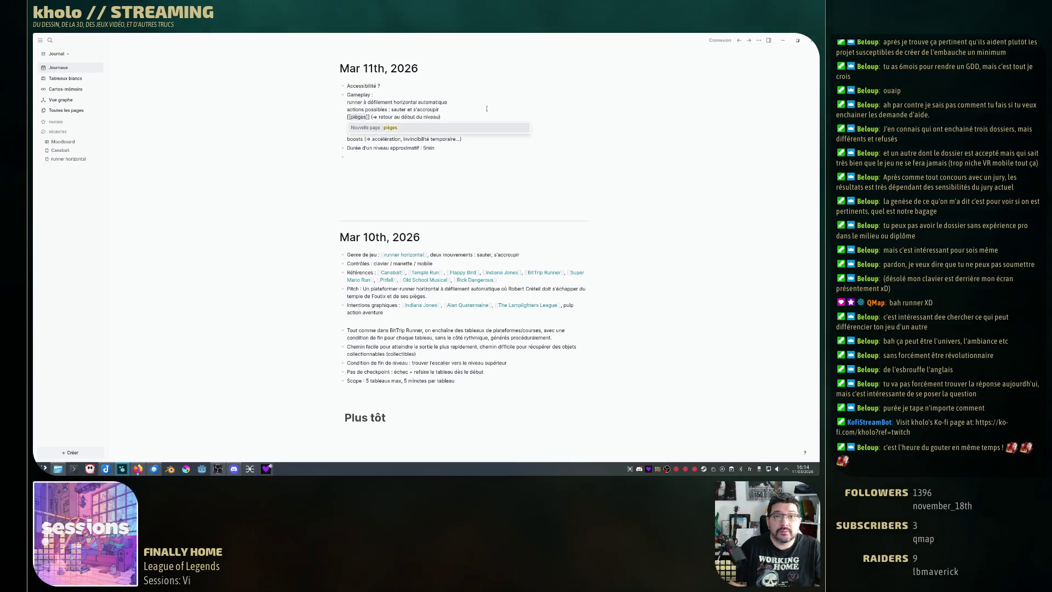
pyautogui.press('Escape')
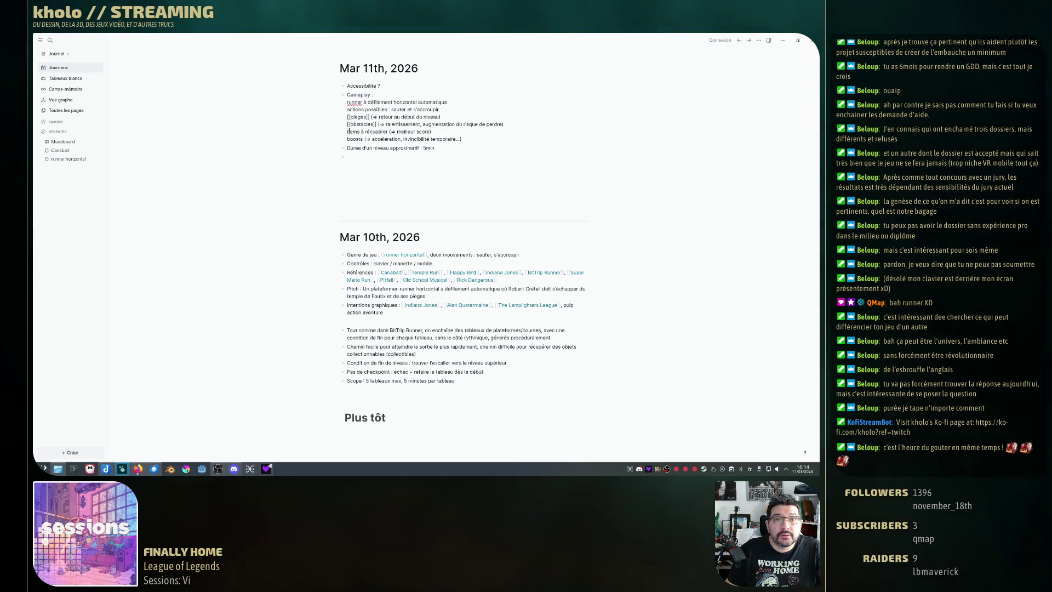
pyautogui.moveTo(349, 131)
pyautogui.mouseDown()
pyautogui.moveTo(384, 130)
pyautogui.moveTo(361, 131)
pyautogui.mouseUp()
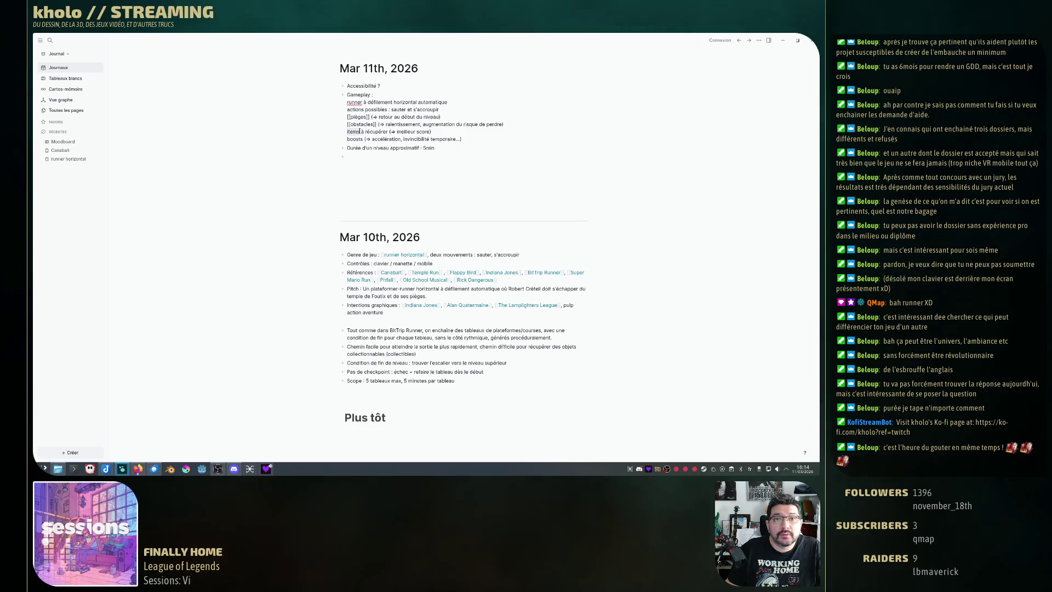
pyautogui.write('[[')
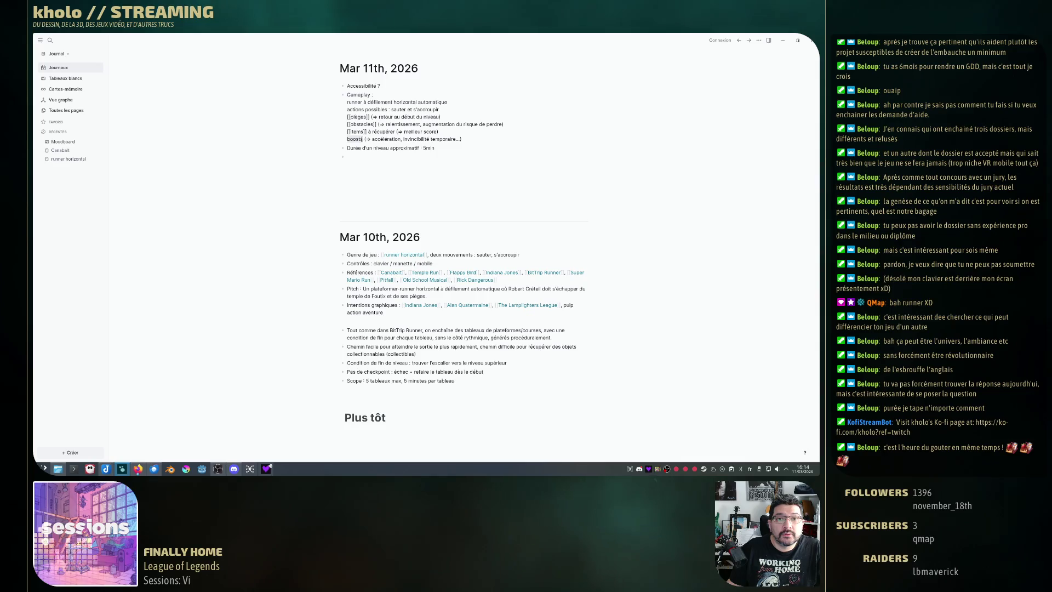
pyautogui.write('[[')
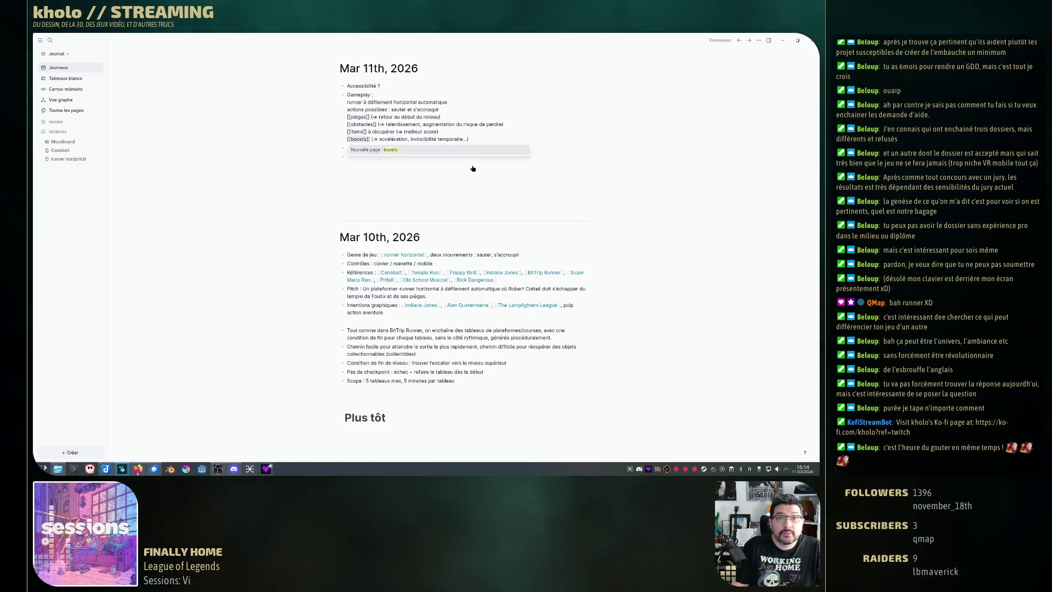
pyautogui.press('Escape')
pyautogui.click(386, 163)
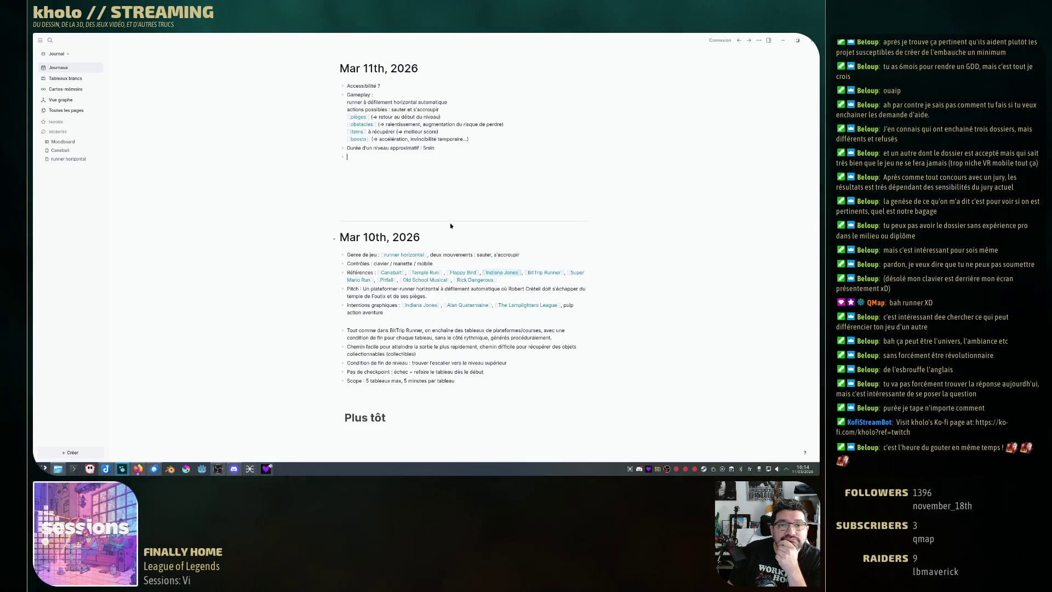
pyautogui.doubleClick(403, 148)
# Reword 'approximatif' to 'approximative' so the bullet reads 'Durée approximative d'un niveau : 5min'.
pyautogui.press('BackSpace')
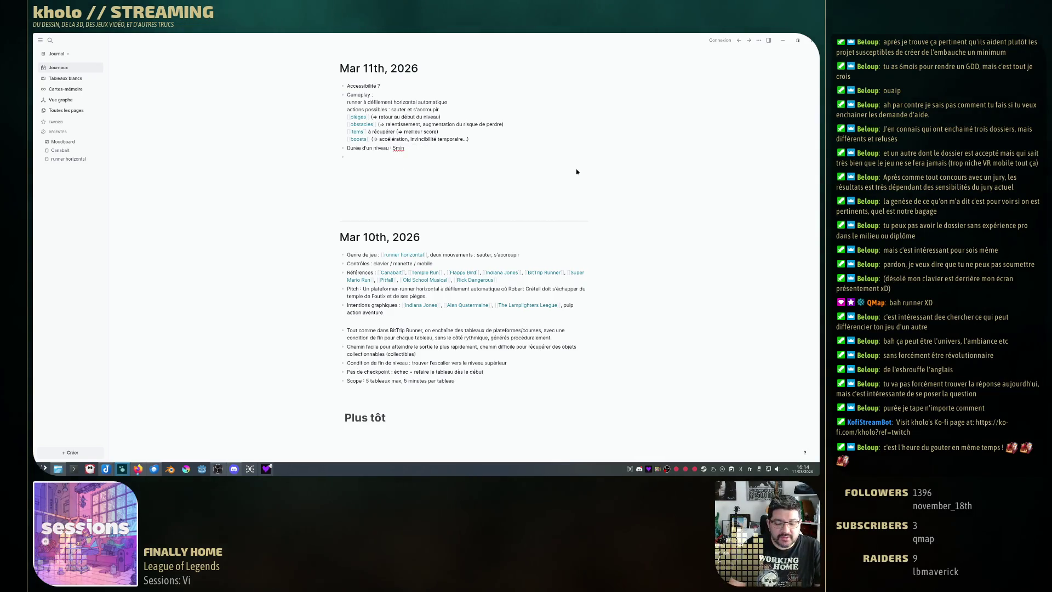
pyautogui.hotkey('ctrl', 'Left')
pyautogui.hotkey('ctrl', 'Left')
pyautogui.write('approx')
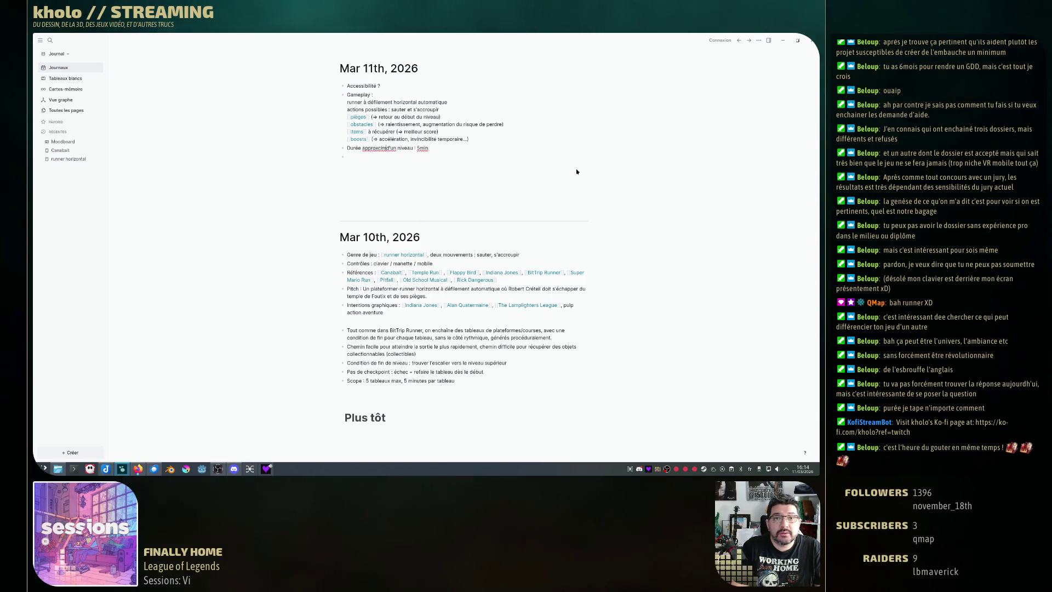
pyautogui.write('imative')
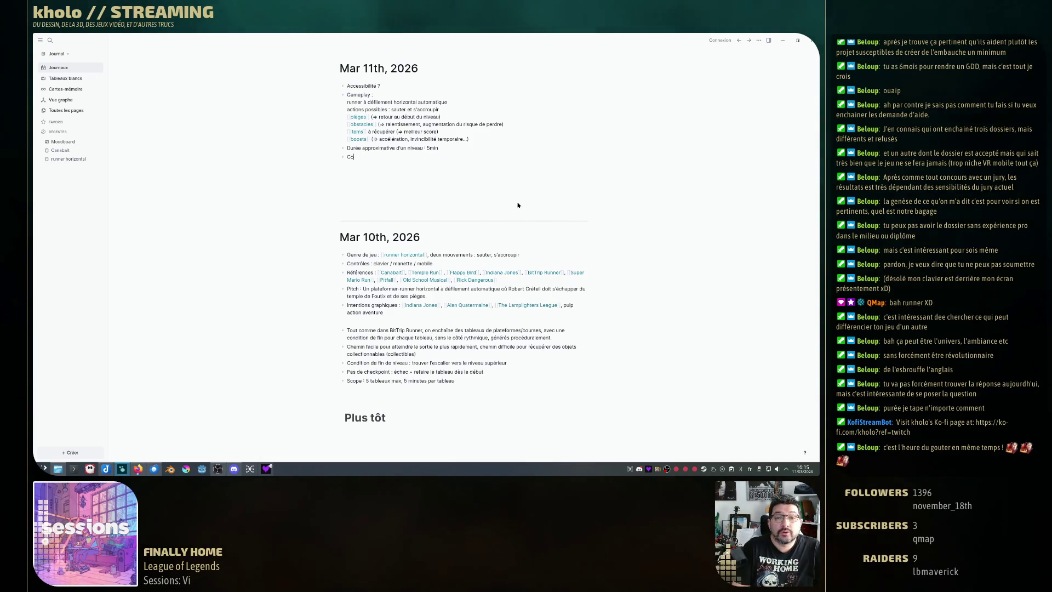
# Drop the unfinished 'Condition de réuss' text and select the previous day's end-of-level and checkpoint bullets.
pyautogui.write('Condition de réuss')
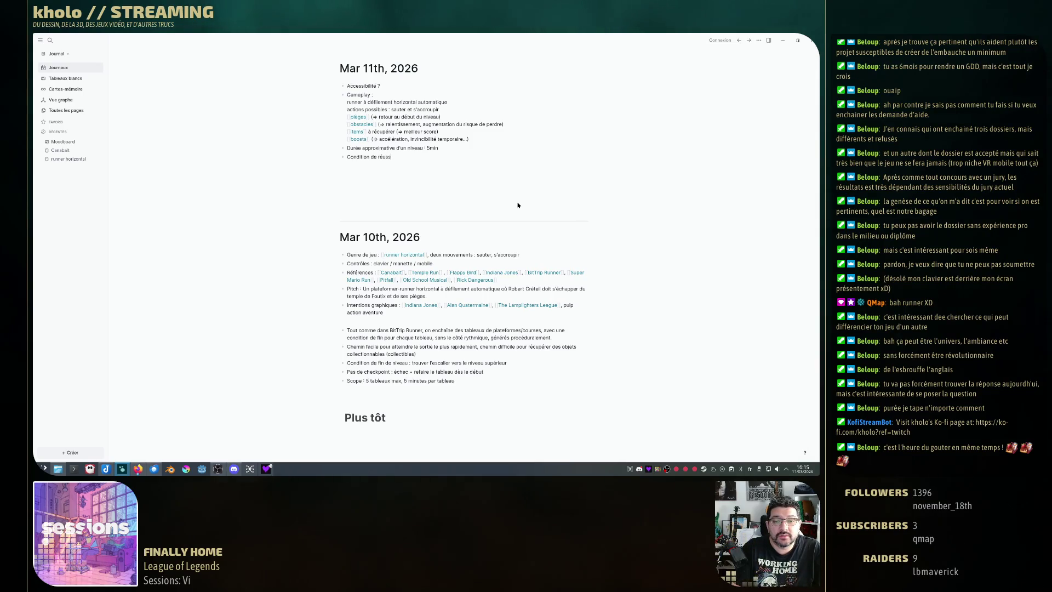
pyautogui.hotkey('ctrl', 'BackSpace')
pyautogui.hotkey('ctrl', 'BackSpace')
pyautogui.hotkey('ctrl', 'BackSpace')
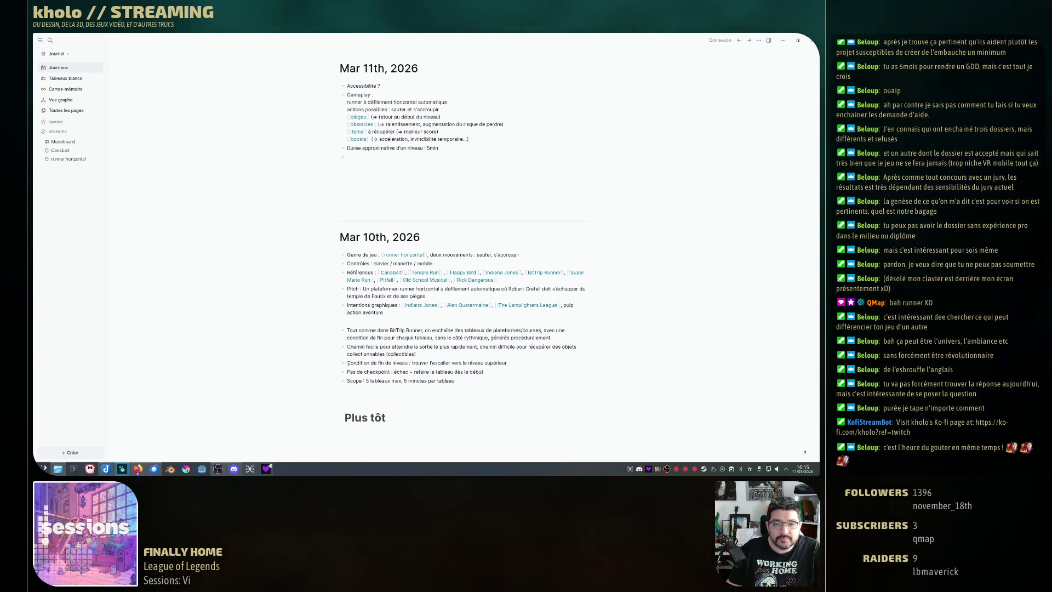
pyautogui.moveTo(346, 363); pyautogui.dragTo(543, 374)
pyautogui.click(505, 364)
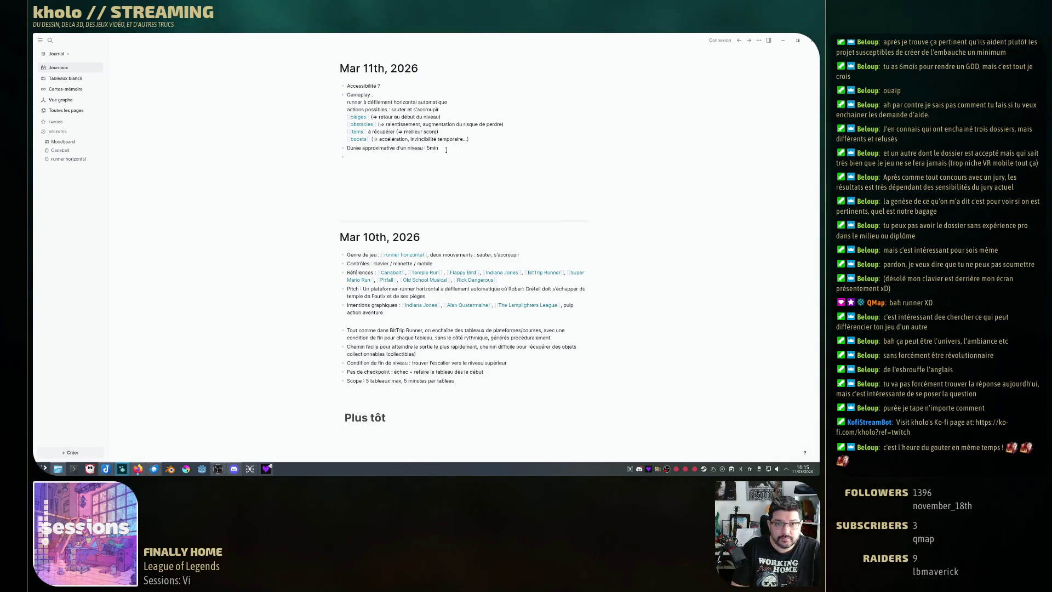
# Finish the victory-condition bullet, add 'Scope : 5 tableaux', and begin a 'Graphisme : 3d' bullet.
pyautogui.write('Condition de victoire : ')
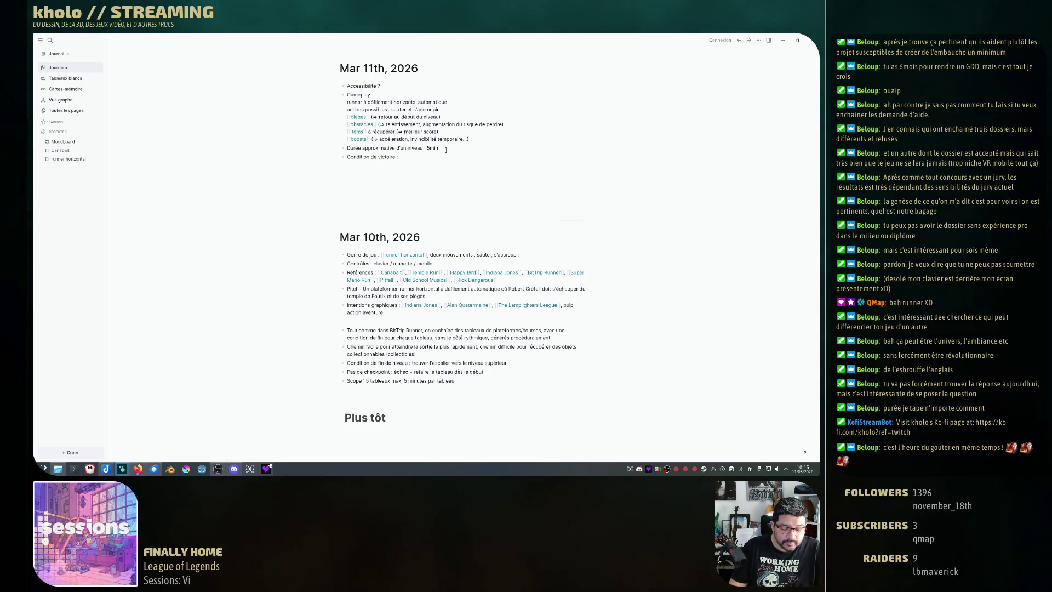
pyautogui.write("atteindre l'e")
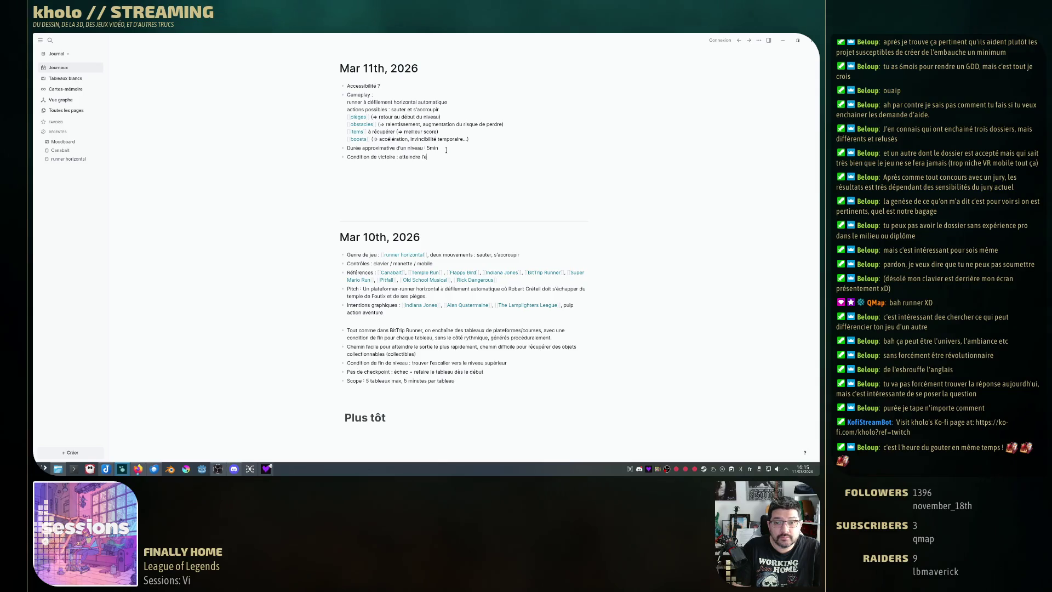
pyautogui.write('scalier vers')
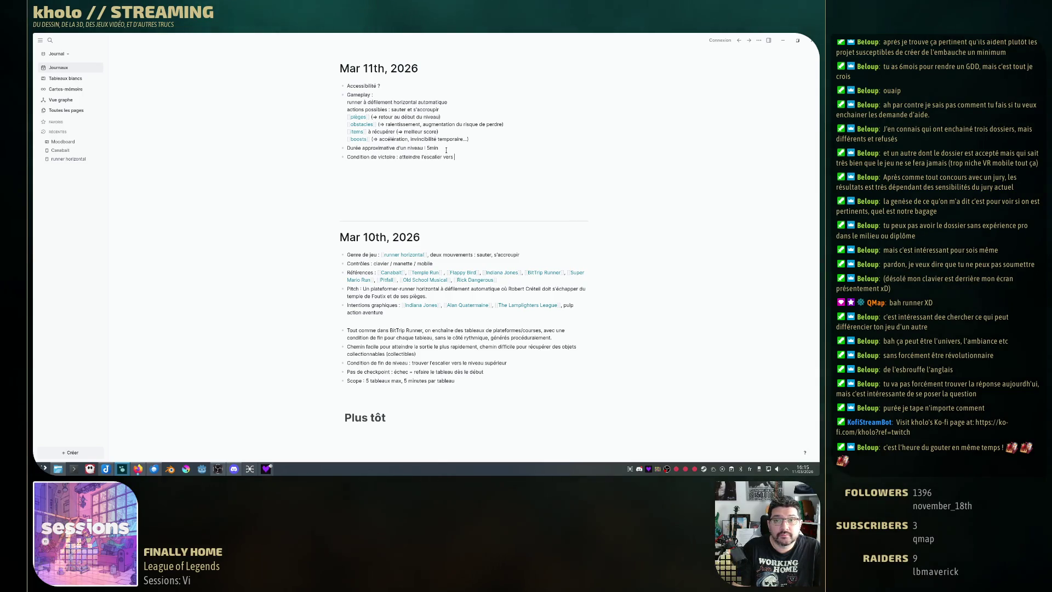
pyautogui.write(' le niveau supérieur')
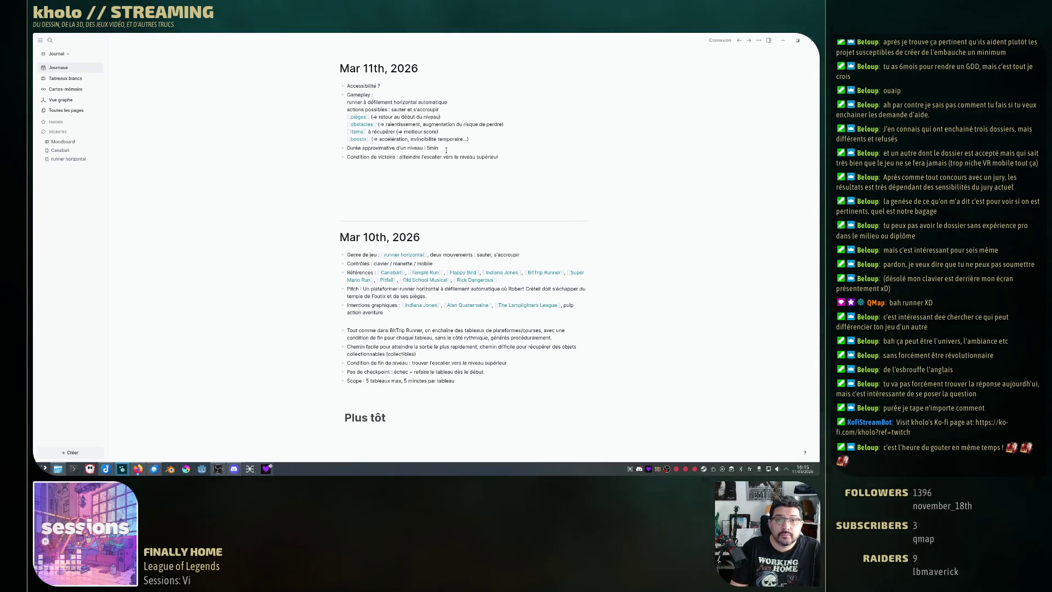
pyautogui.press('Return')
pyautogui.write('Scope : 5 tableaux')
pyautogui.press('Return')
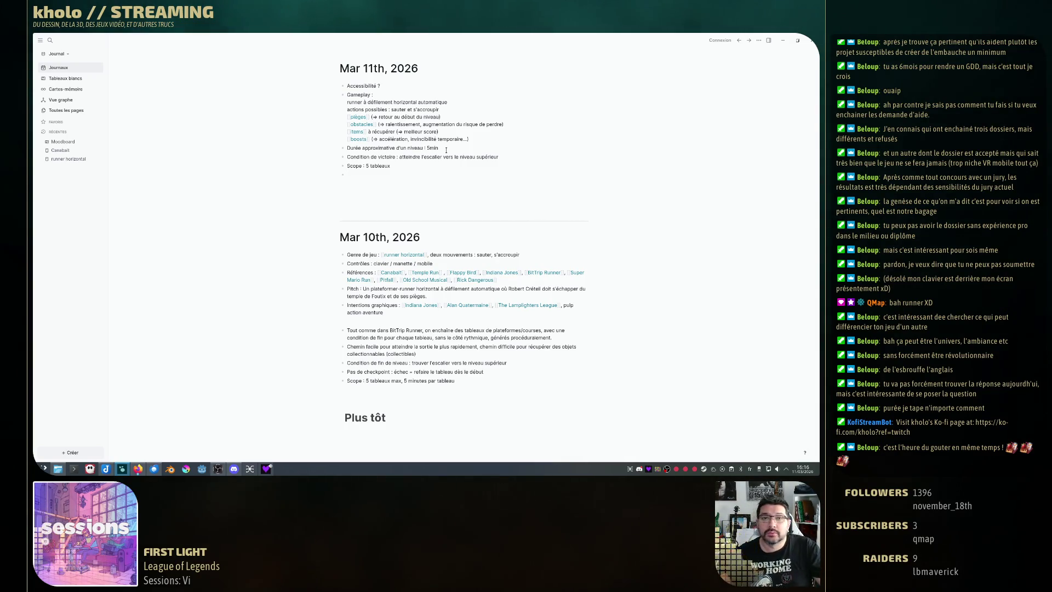
pyautogui.write('Graphi')
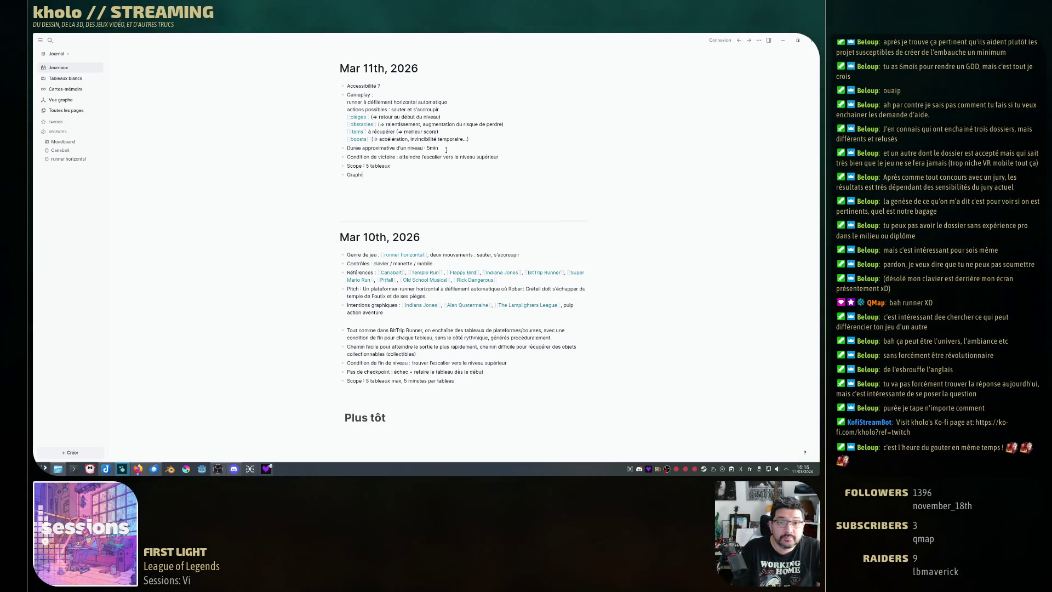
pyautogui.write('sme : 3d')
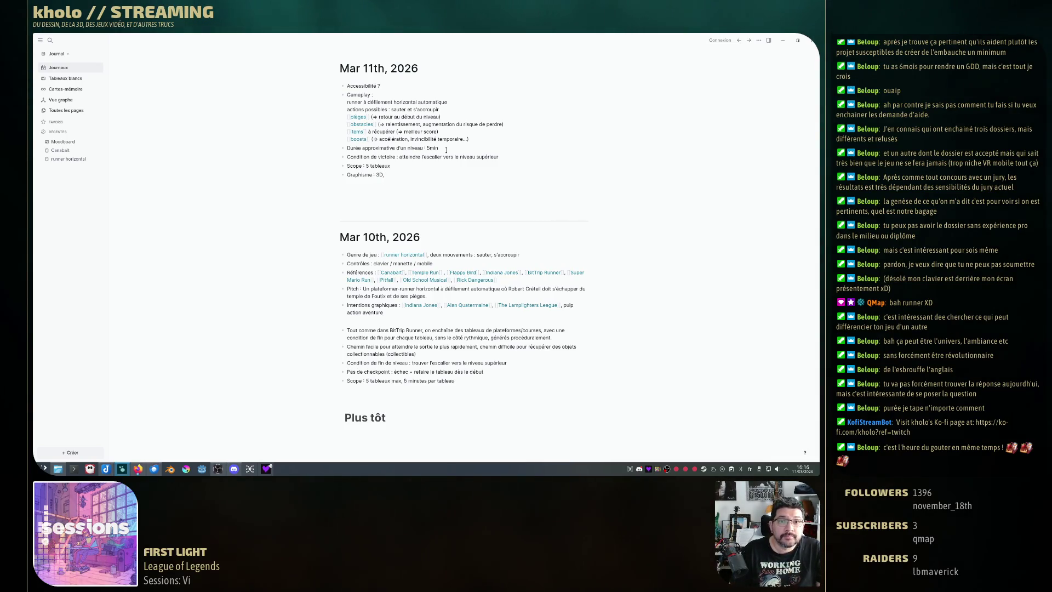
# Complete the graphics bullet as 'Intentions graphiques : 3D low-poly, hand-painted' and start a new bullet below.
pyautogui.press('BackSpace')
pyautogui.press('BackSpace')
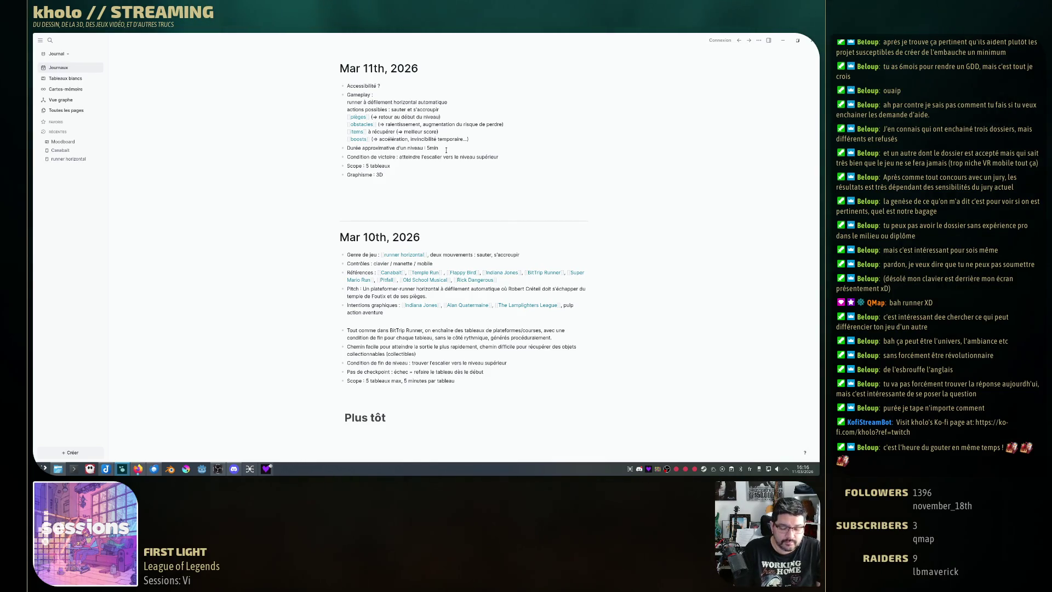
pyautogui.write(' low-poly')
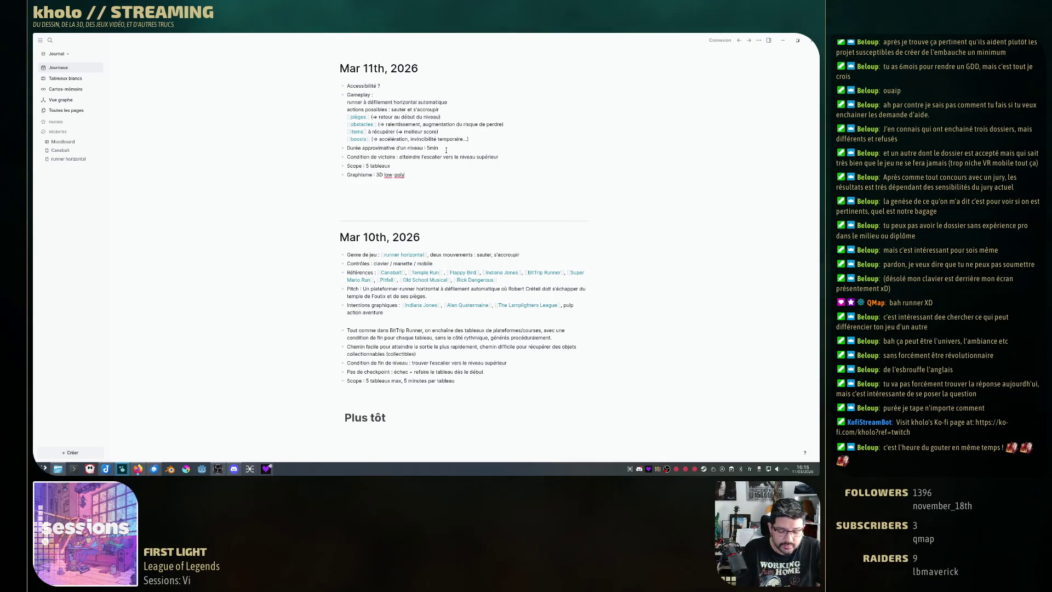
pyautogui.write(', hand')
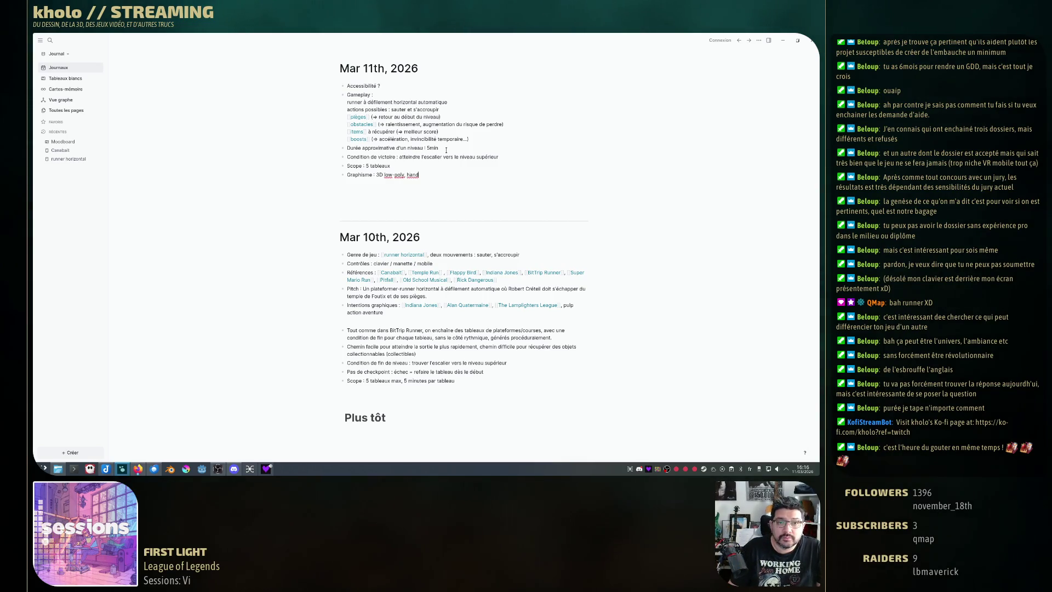
pyautogui.press('Home')
pyautogui.write('intentions')
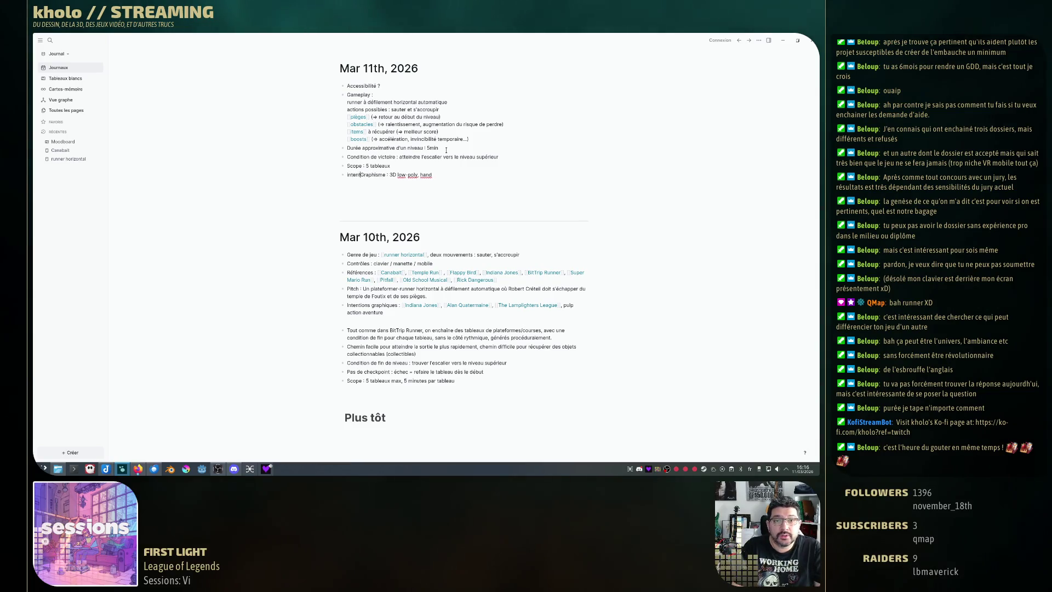
pyautogui.press('Delete')
pyautogui.write('g')
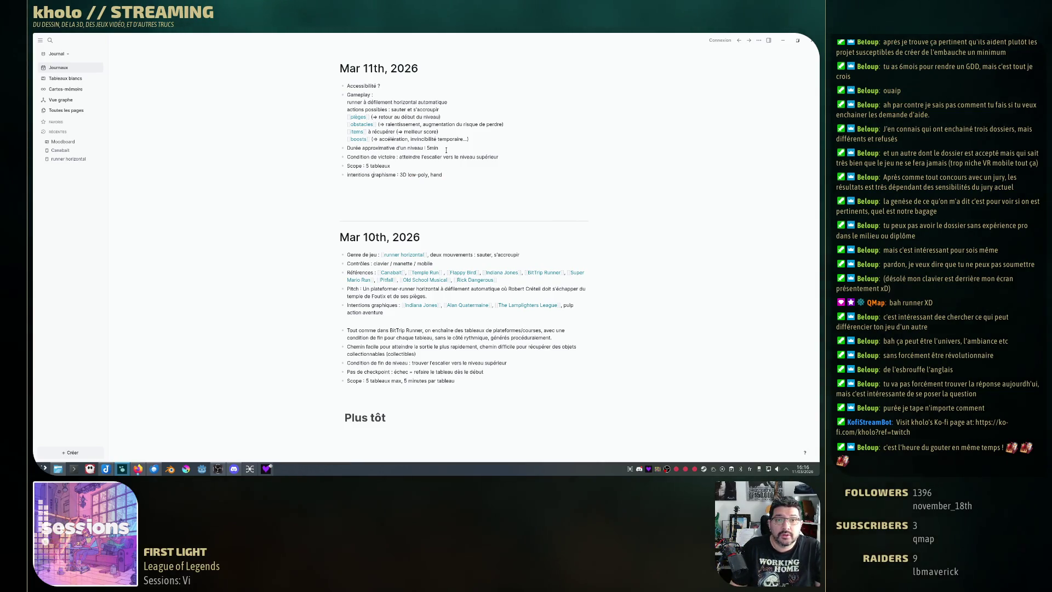
pyautogui.press('BackSpace')
pyautogui.press('BackSpace')
pyautogui.press('BackSpace')
pyautogui.write('ques ')
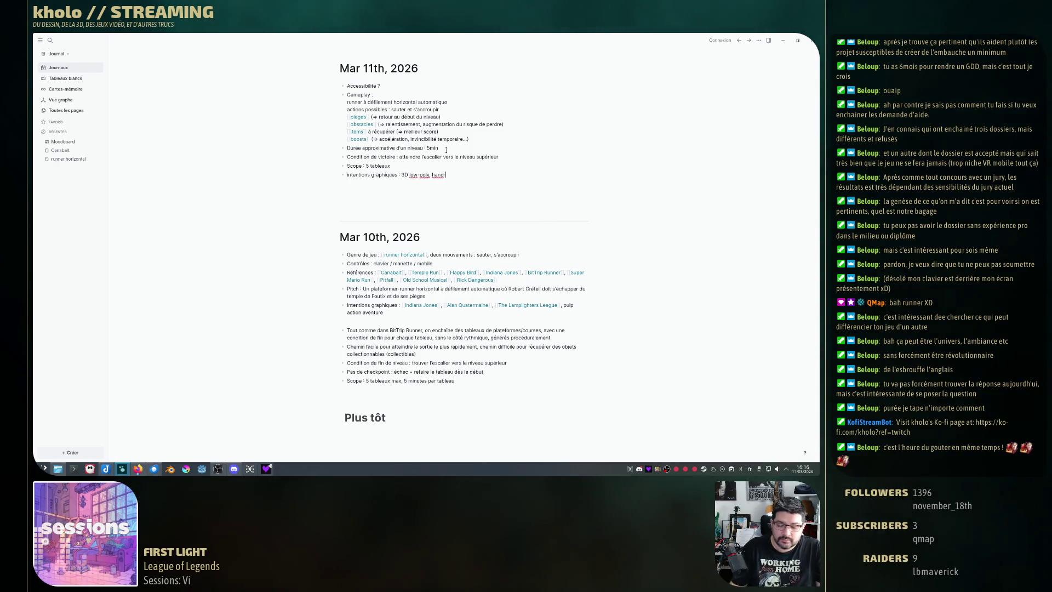
pyautogui.write('-painted')
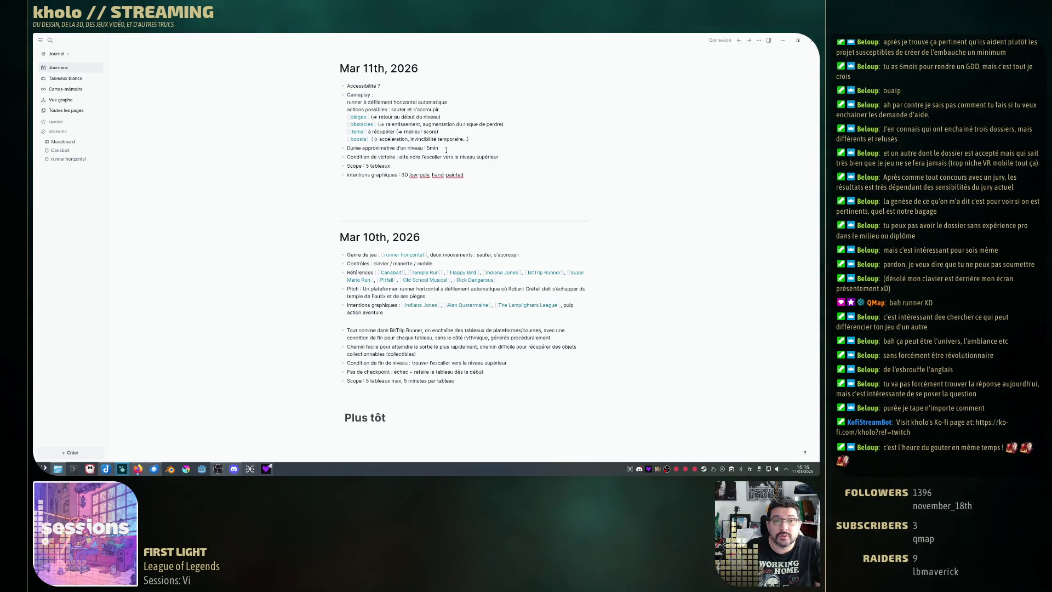
pyautogui.press('Return')
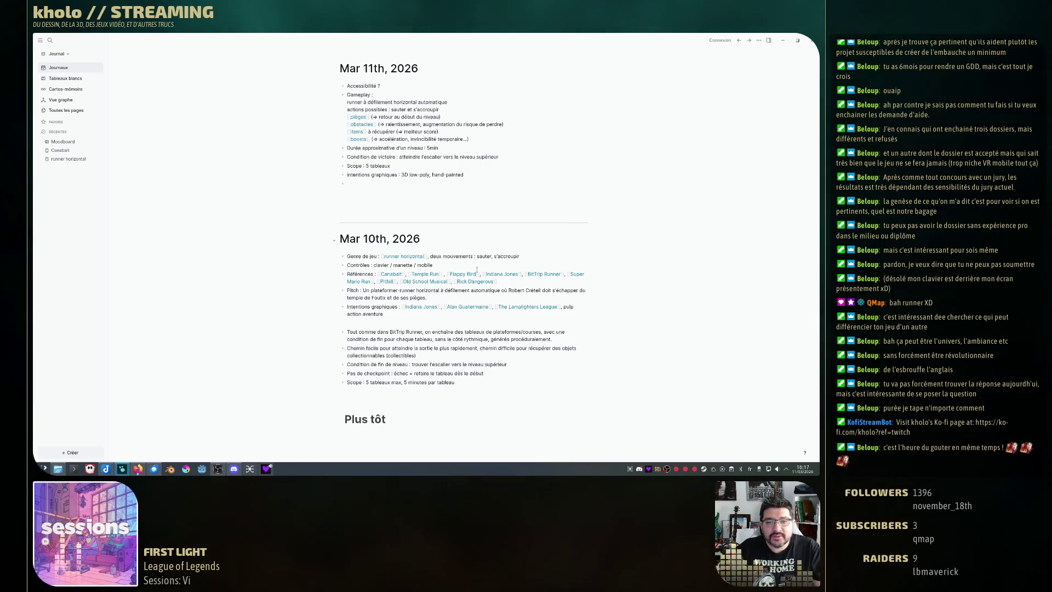
pyautogui.click(416, 349)
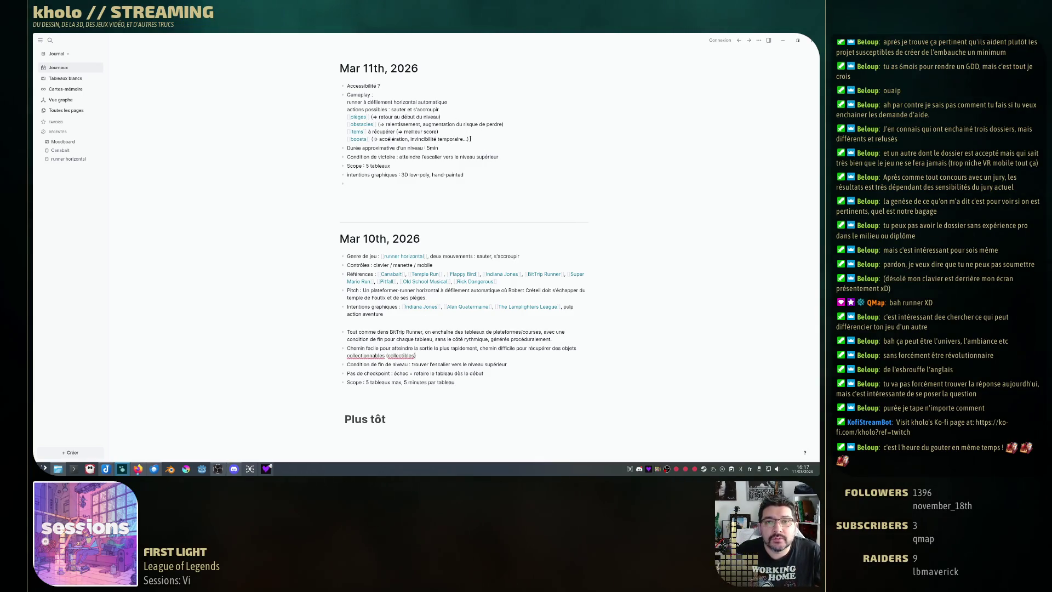
# Add a 'plusieurs voies' line to Gameplay (easy with fewer rewards, hard with more items); remove the empty bullet.
pyautogui.click(653, 133)
pyautogui.hotkey('shift', 'Return')
pyautogui.write('poss')
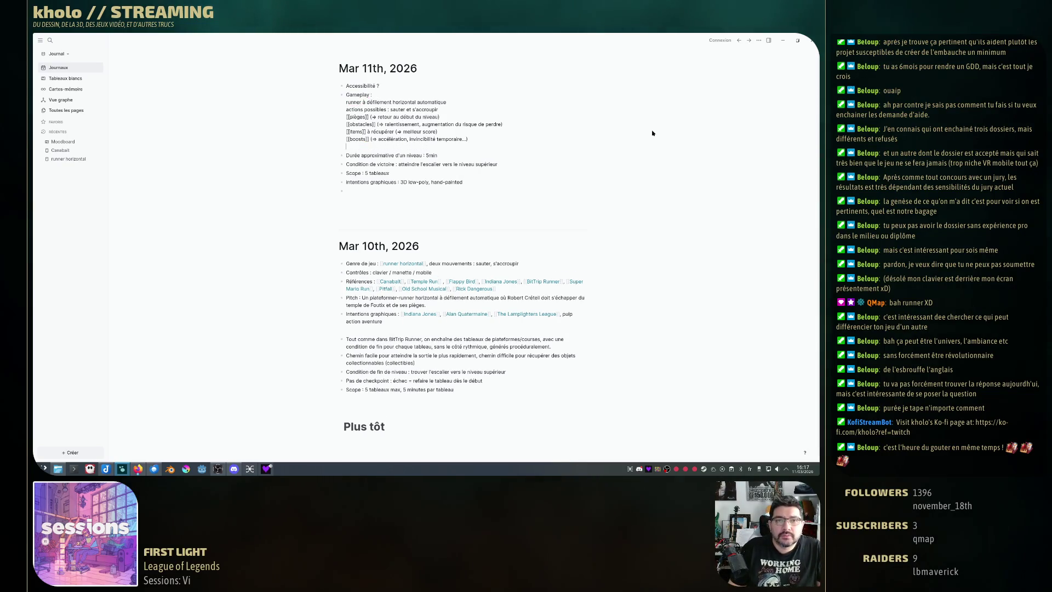
pyautogui.write('ibilités de choisir')
pyautogui.write('plusieurs voix')
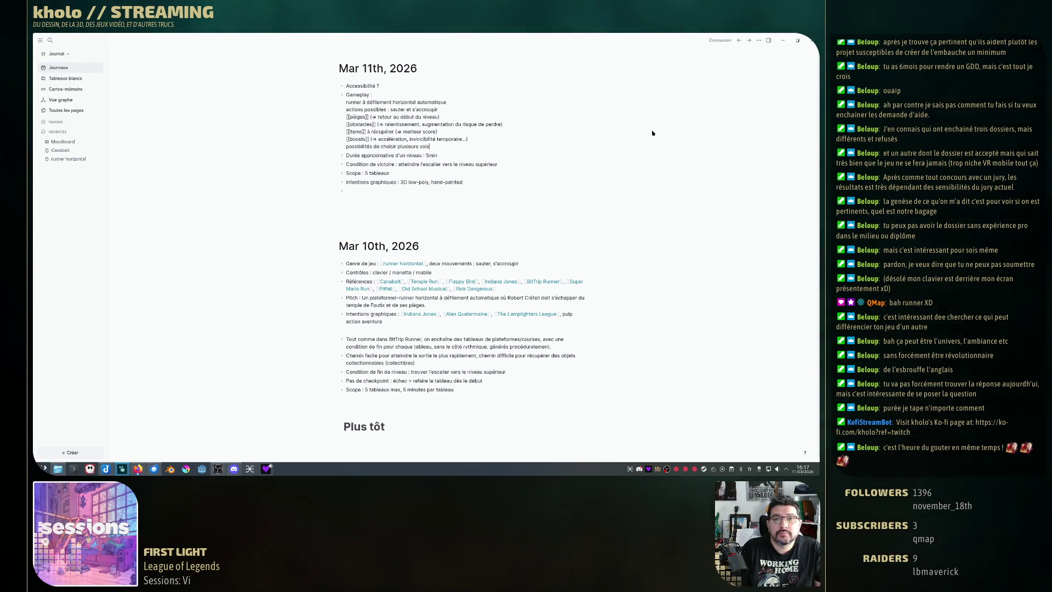
pyautogui.press('BackSpace')
pyautogui.write('es :')
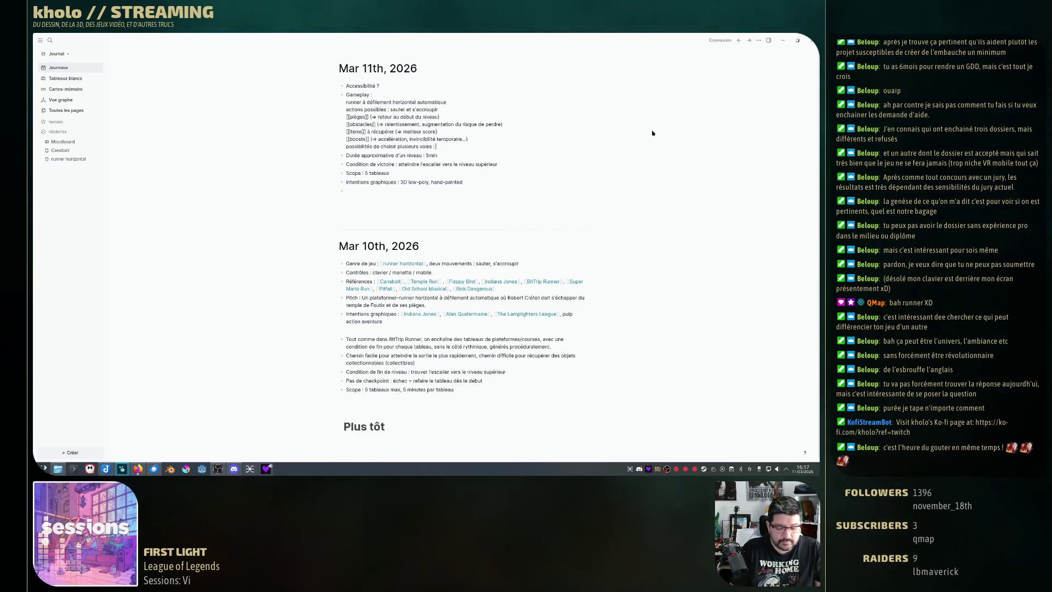
pyautogui.write(' facile main')
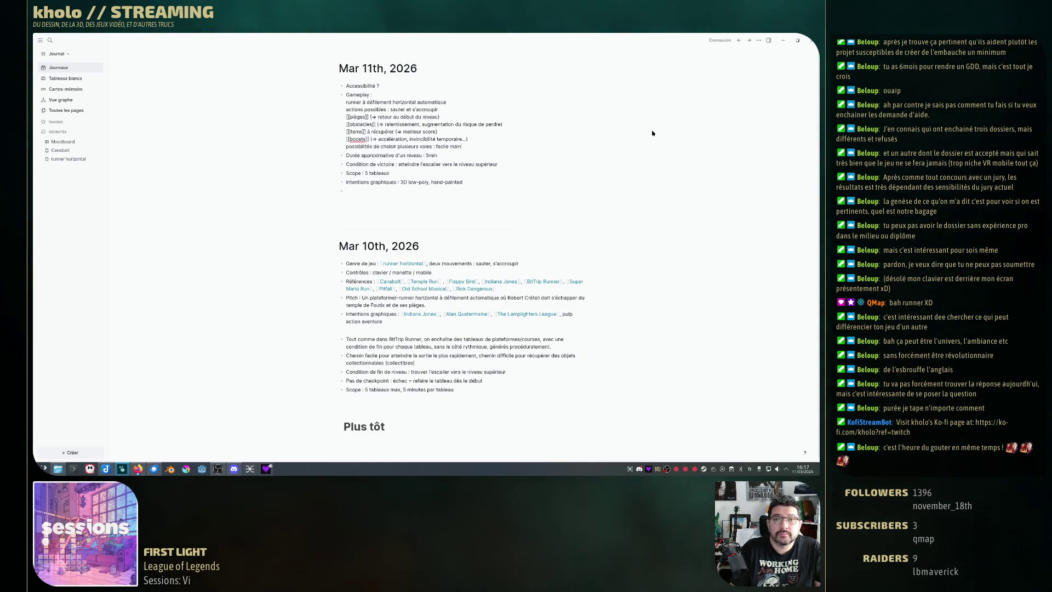
pyautogui.press('BackSpace')
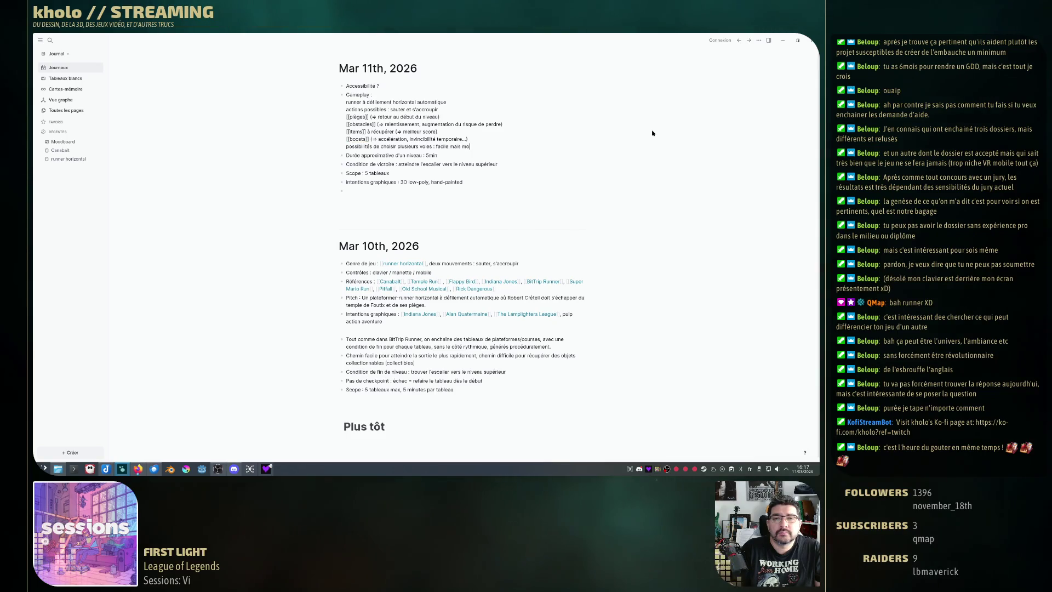
pyautogui.write('s moins de récompense, di')
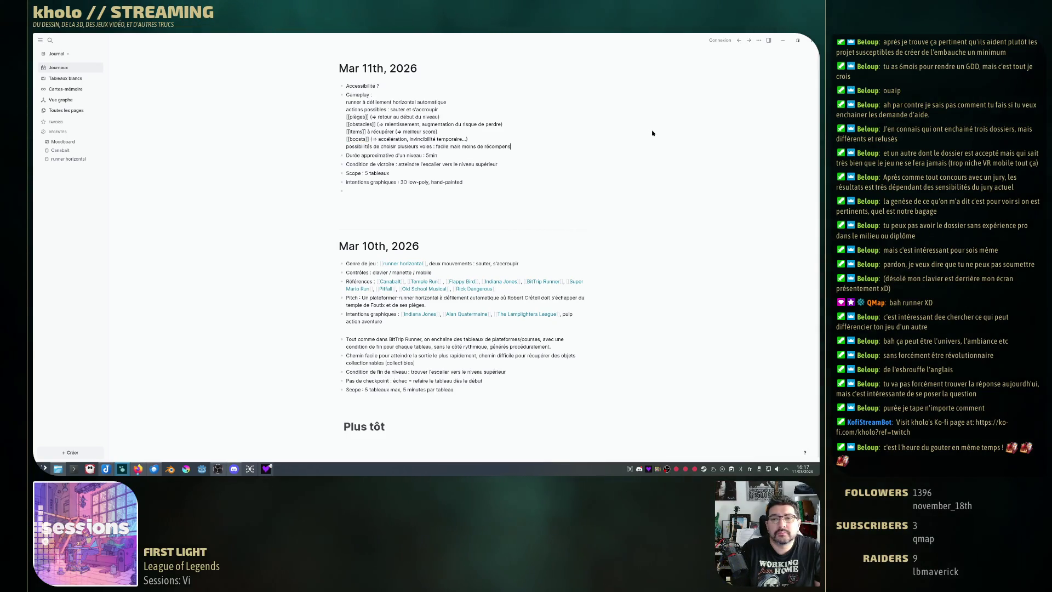
pyautogui.write('fficile ')
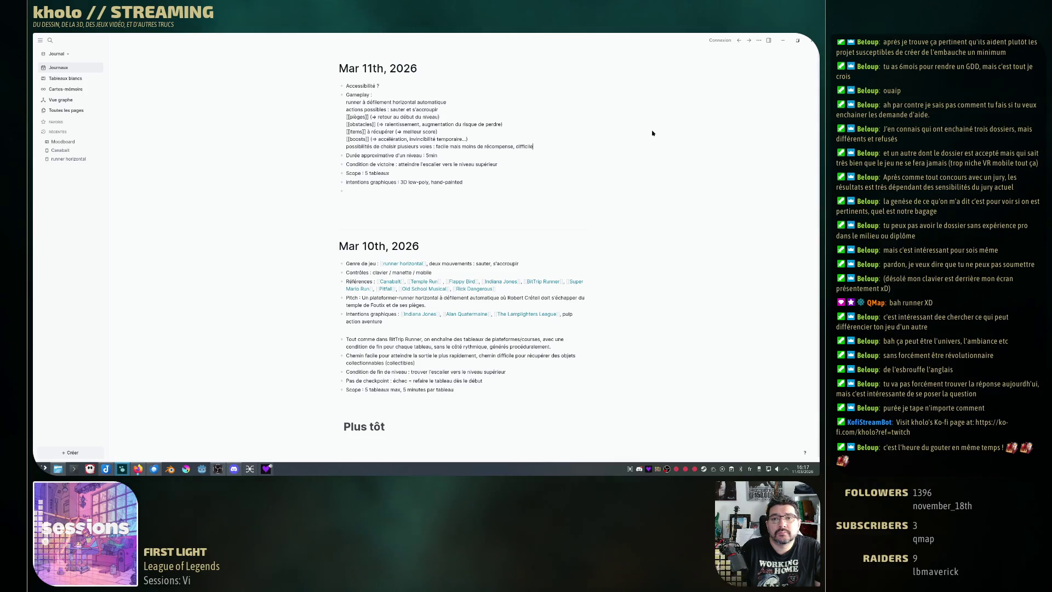
pyautogui.write('mais')
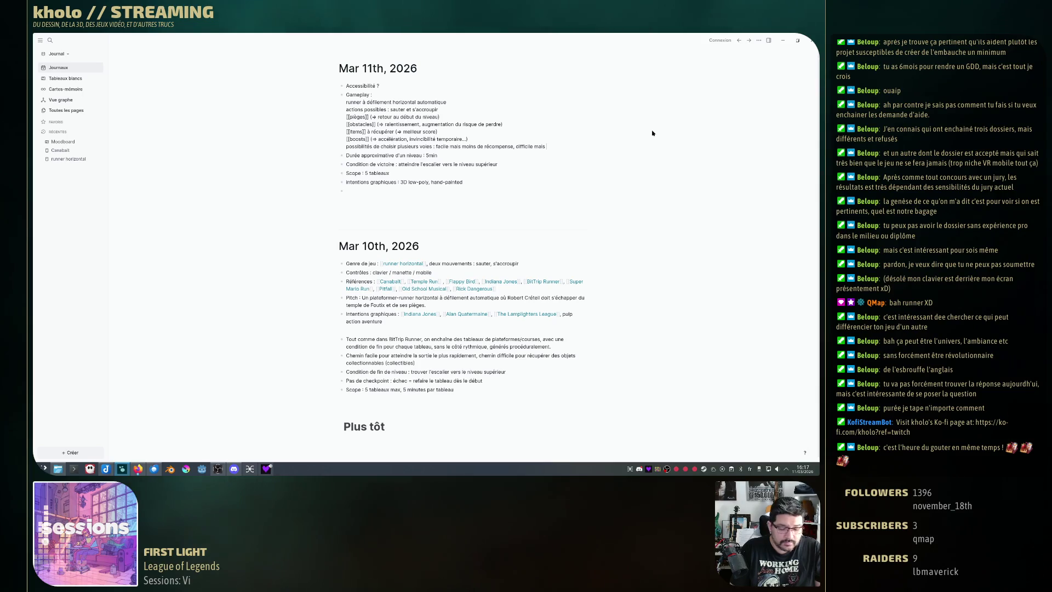
pyautogui.write(" plus d'items")
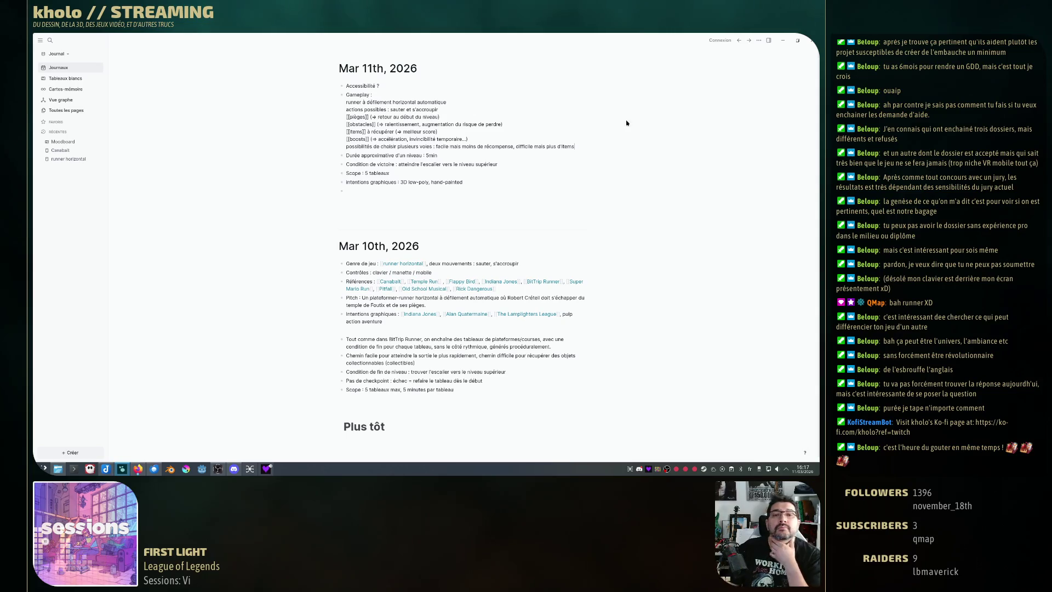
pyautogui.click(484, 199)
pyautogui.press('BackSpace')
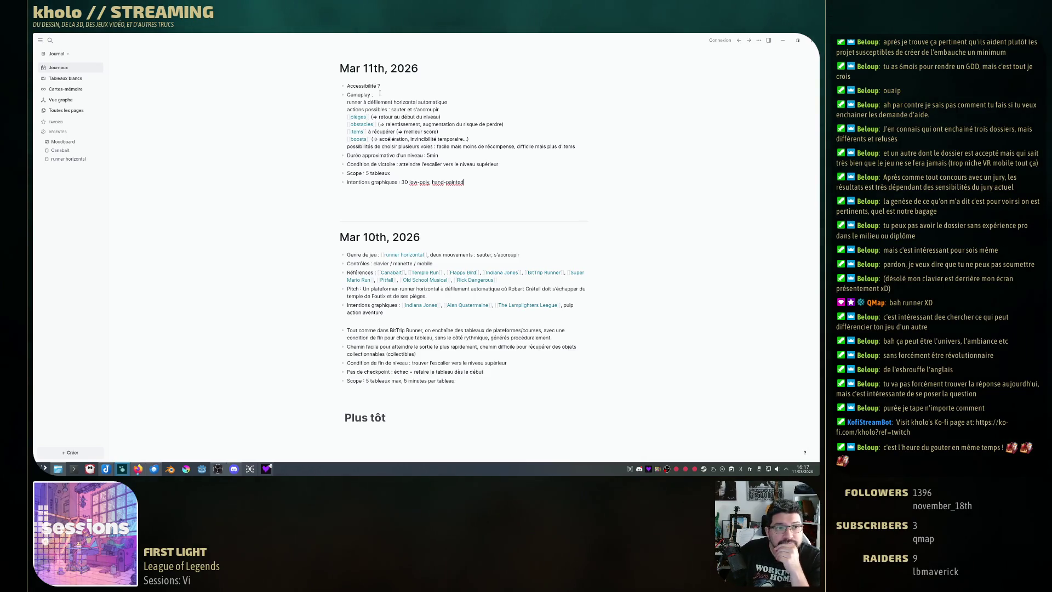
# Switch back to Joplin to view the GDD note with its still-empty Gameplay section.
pyautogui.click(106, 468)
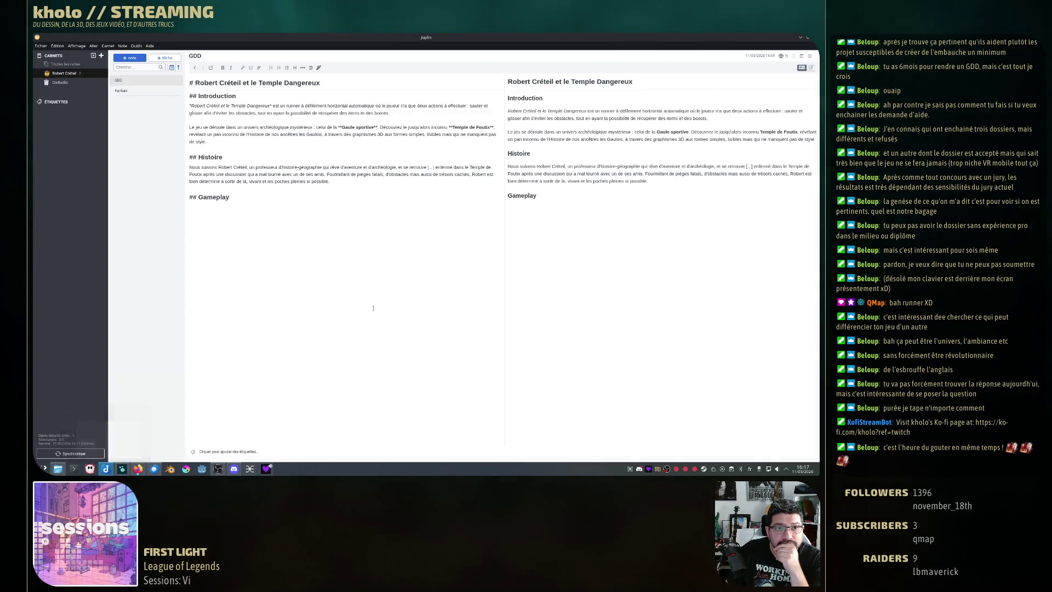